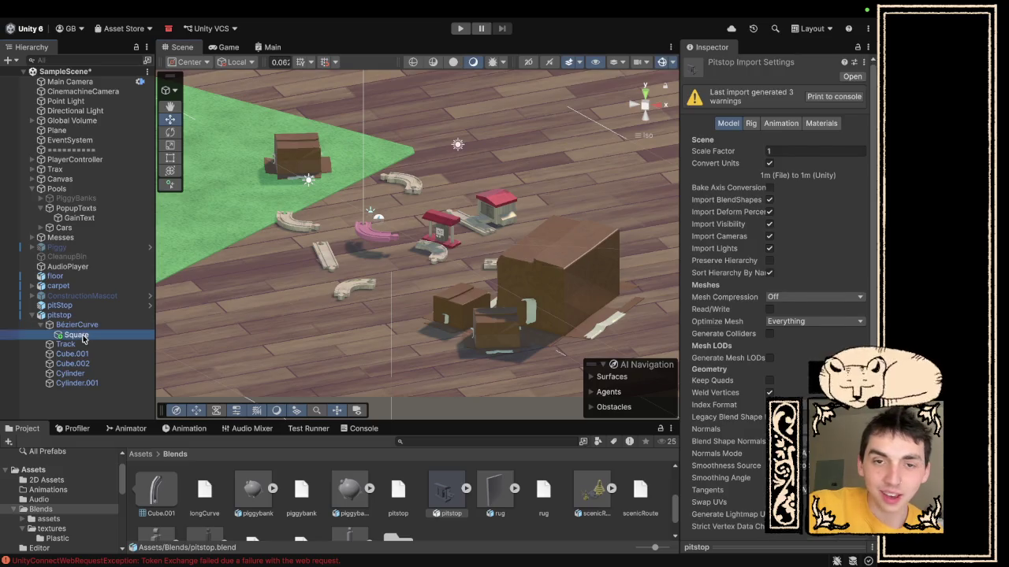
# - Open and close the square's colour picker unchanged, and browse toy wooden gas station reference images
pyautogui.click(806, 197)
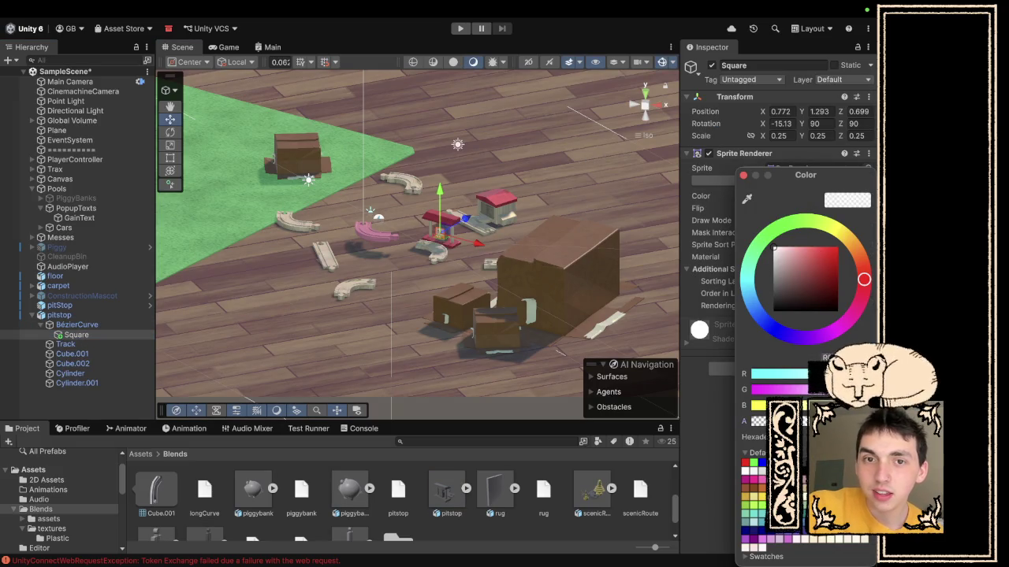
pyautogui.click(535, 149)
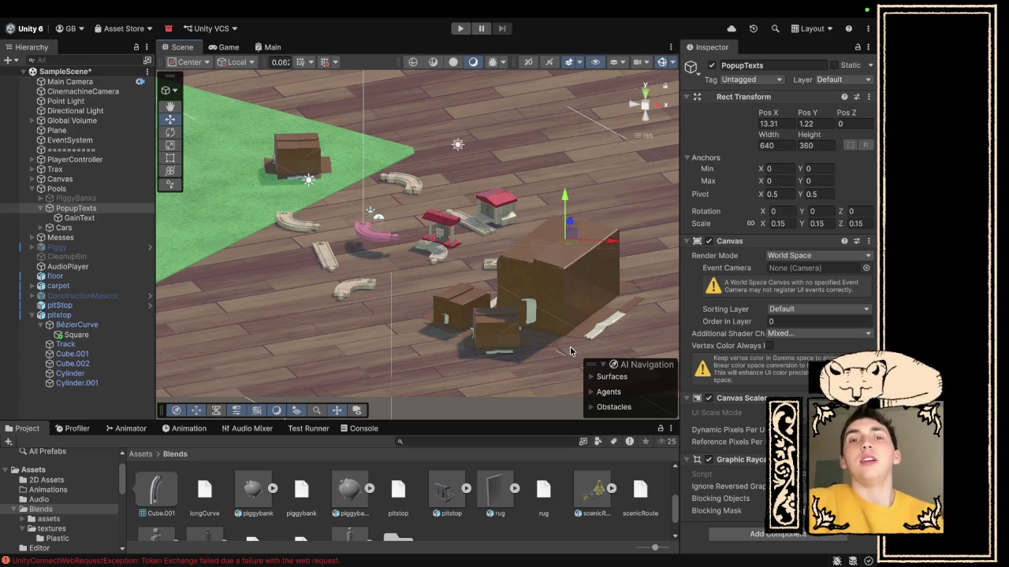
pyautogui.hotkey('ctrl', 'Right')
pyautogui.hotkey('ctrl', 'Right')
pyautogui.hotkey('ctrl', 'Left')
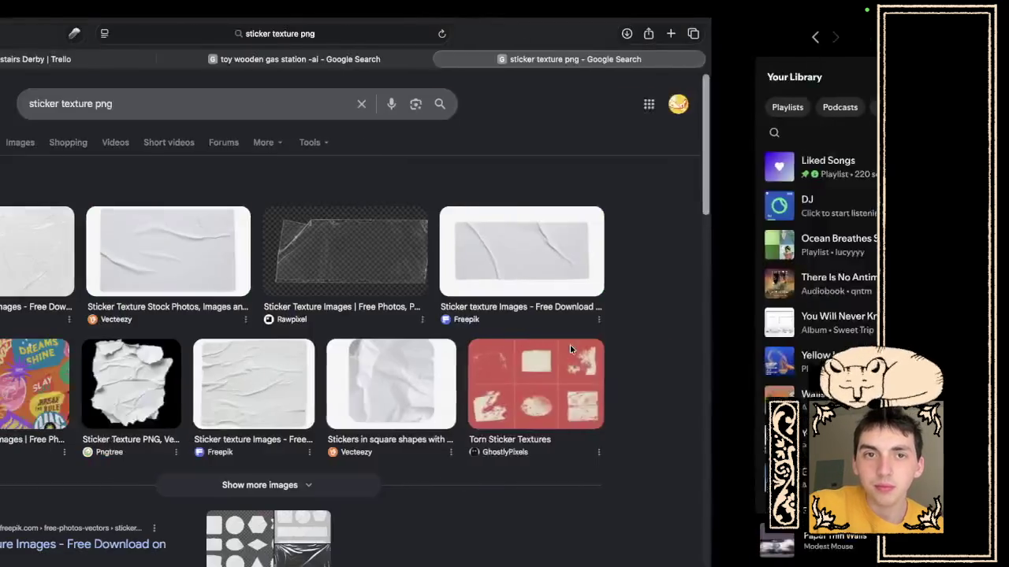
pyautogui.click(504, 60)
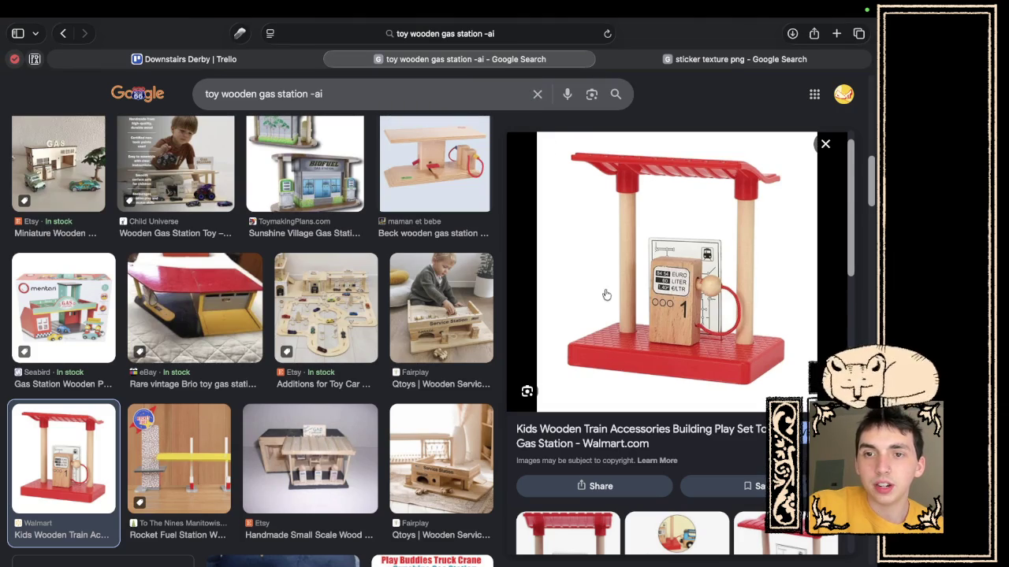
pyautogui.hotkey('ctrl', 'Left')
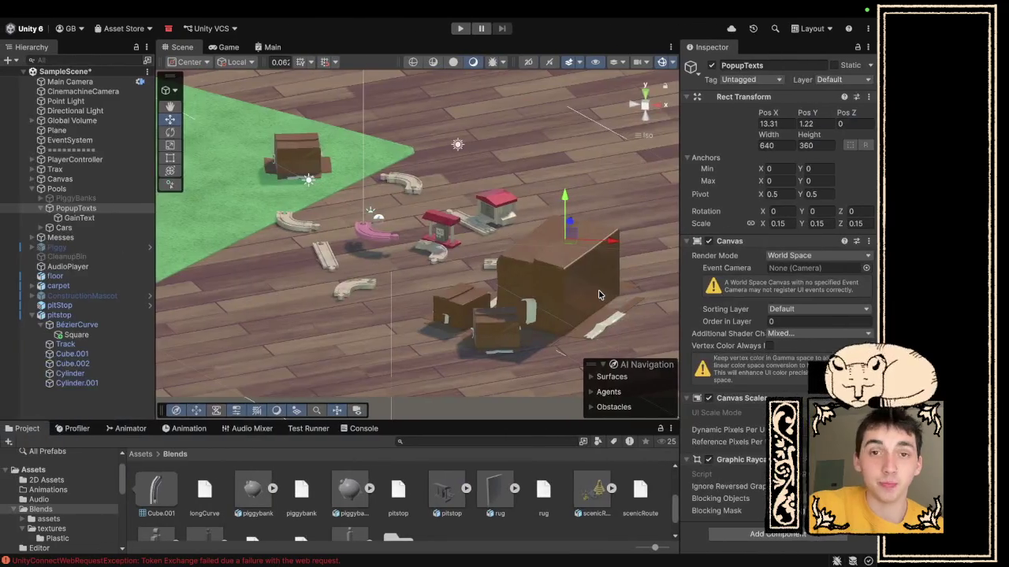
# - Collapse BézierCurve, inspect the old pitStop and new pitstop, and select the new pitstop's Track
pyautogui.click(41, 325)
pyautogui.click(31, 316)
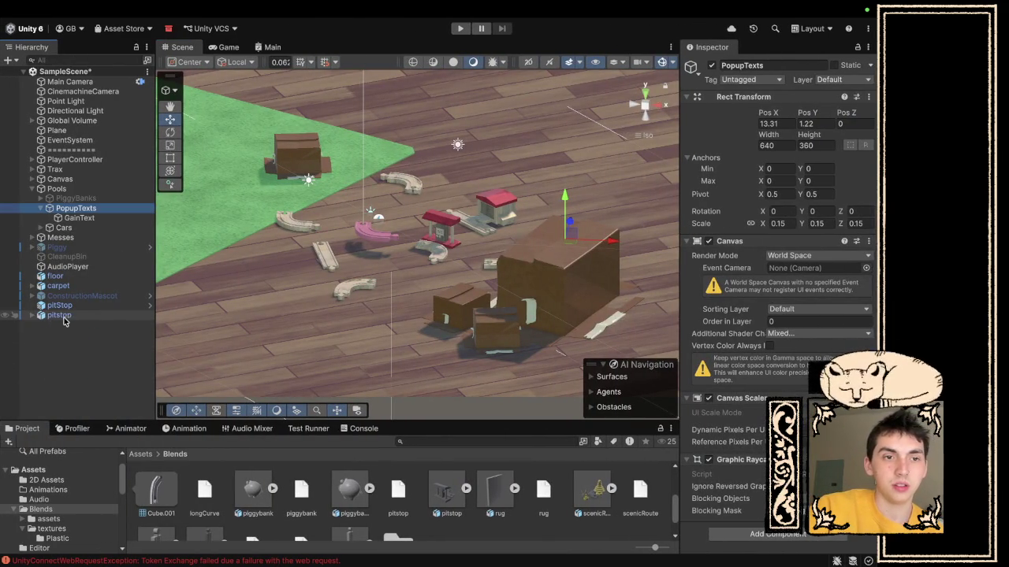
pyautogui.click(68, 317)
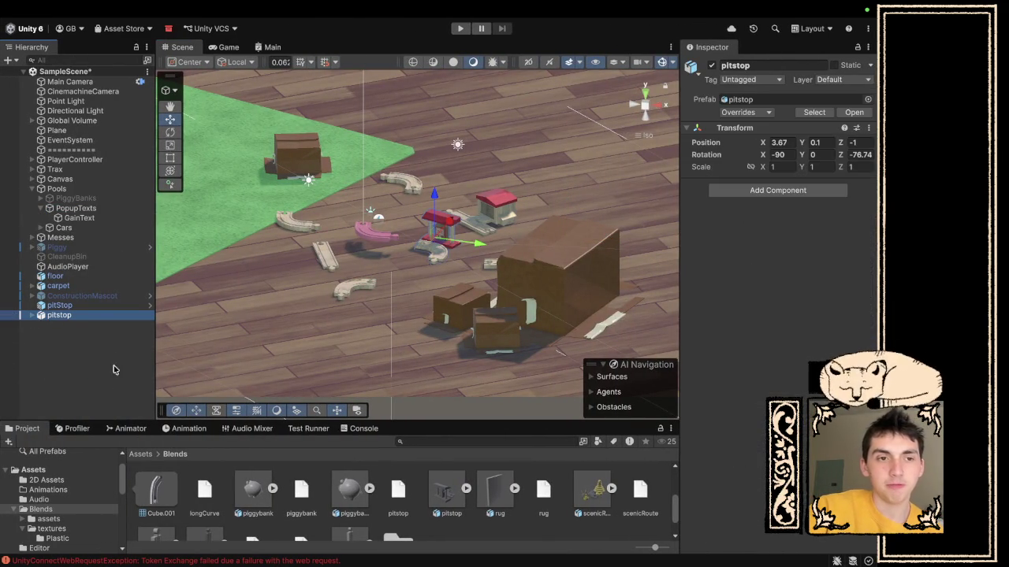
pyautogui.scroll(5, 166, 518)
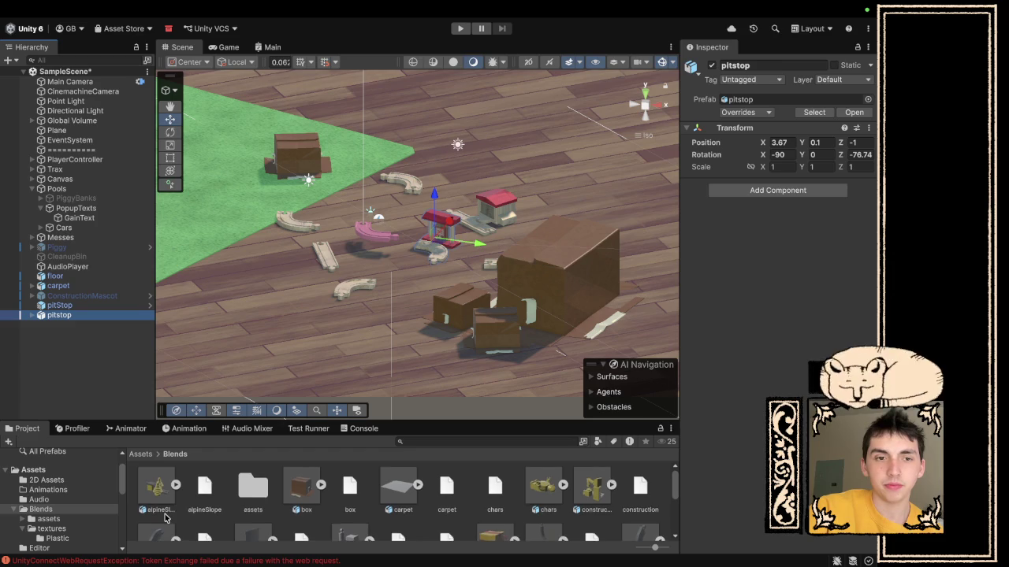
pyautogui.press('Up')
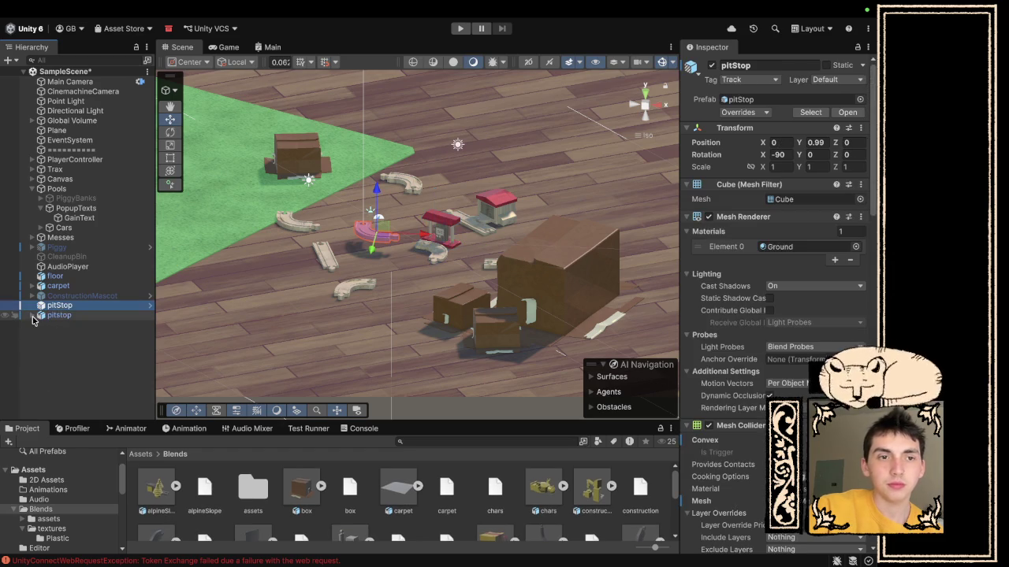
pyautogui.click(32, 316)
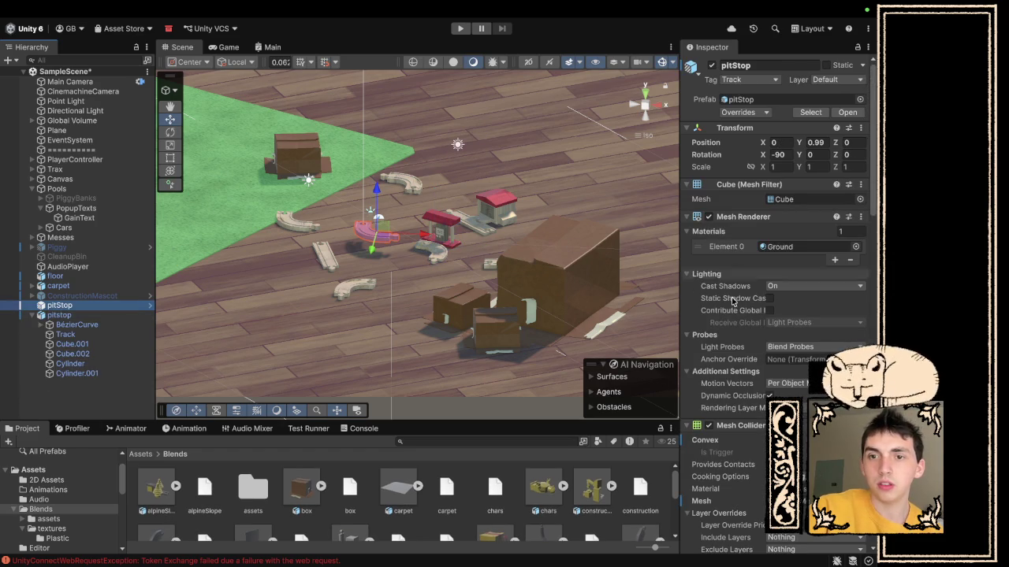
pyautogui.scroll(-5, 750, 316)
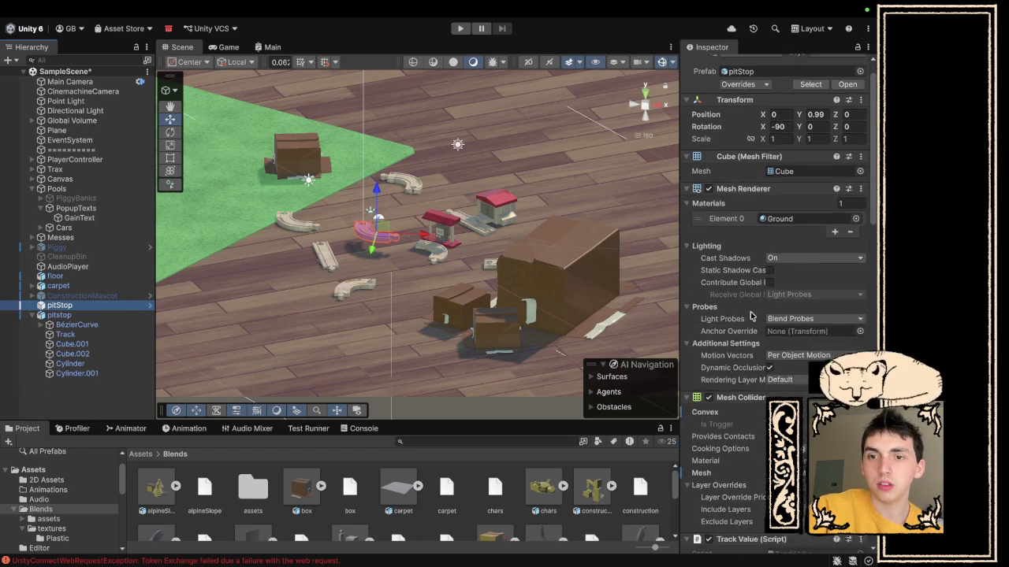
pyautogui.click(77, 335)
# - Add a Mesh Collider to Track and copy the old pitStop's track script component
pyautogui.click(756, 440)
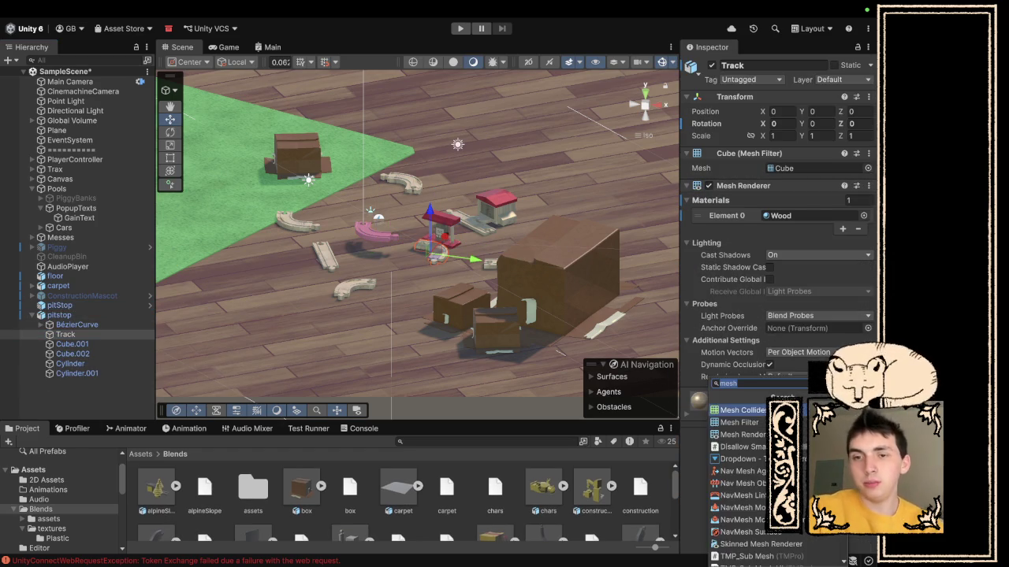
pyautogui.click(812, 431)
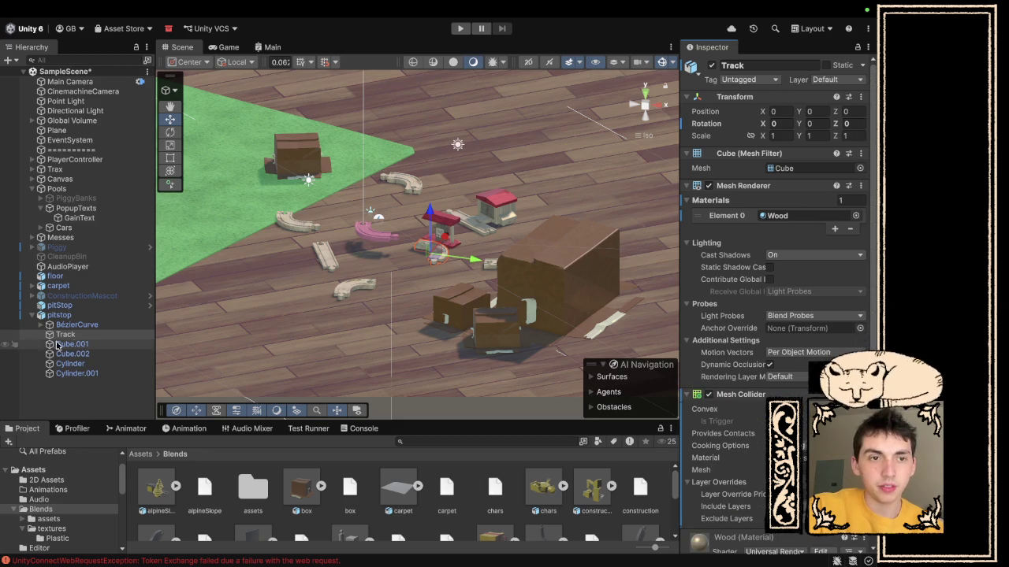
pyautogui.click(60, 305)
pyautogui.scroll(-10, 754, 436)
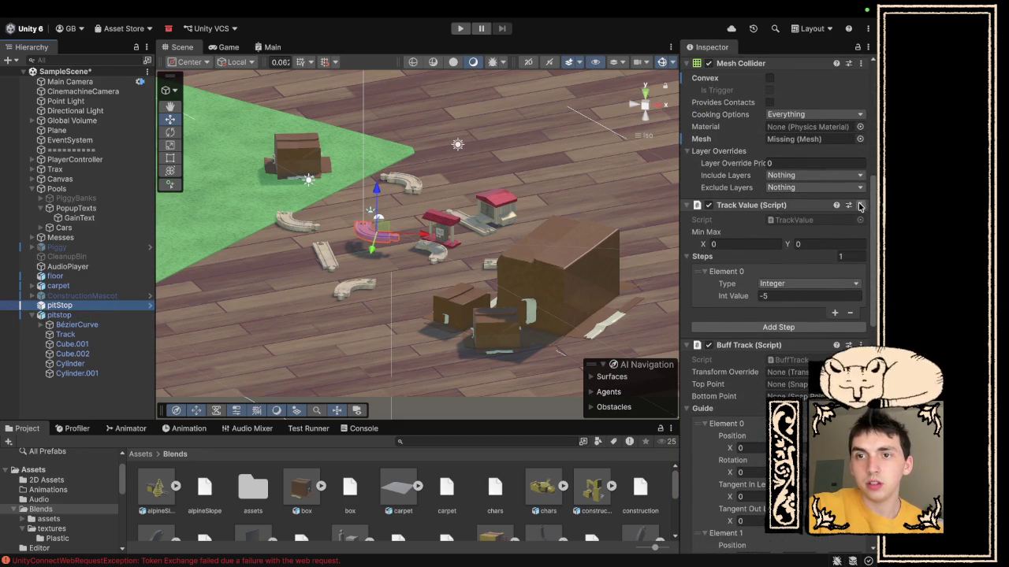
pyautogui.click(860, 205)
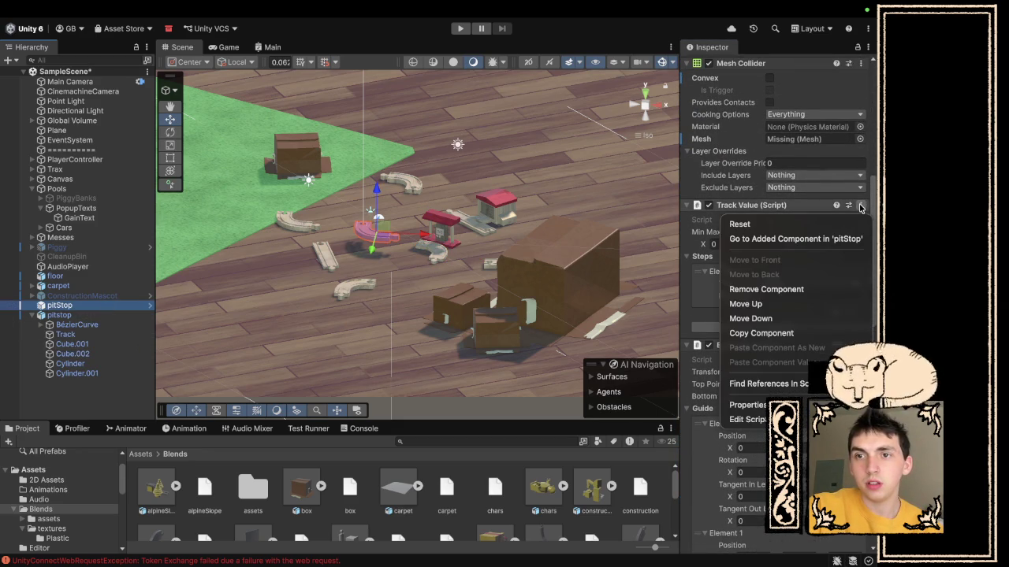
pyautogui.click(776, 333)
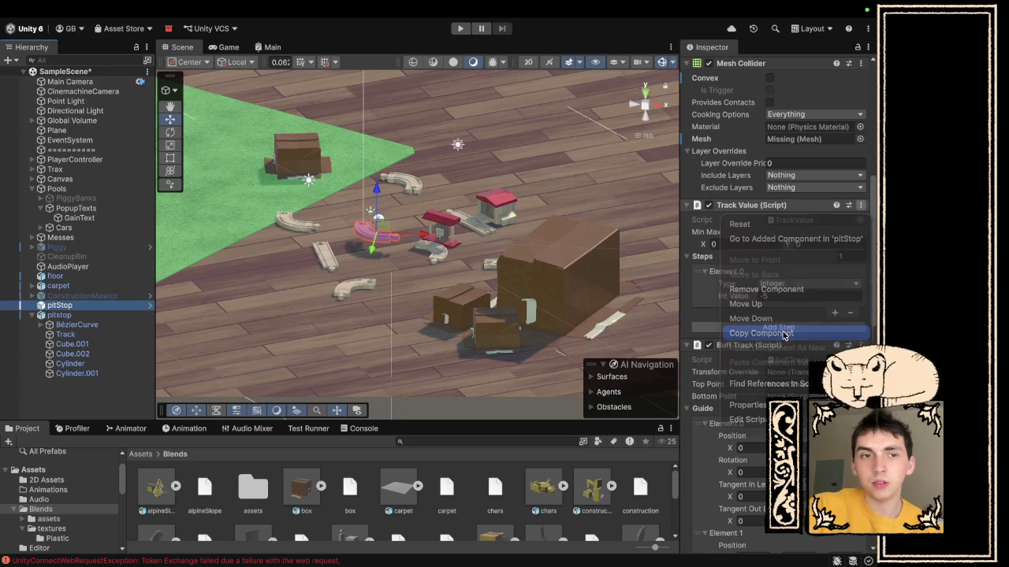
# - Paste the copied track script onto the new pitstop's Track as a new component
pyautogui.click(54, 315)
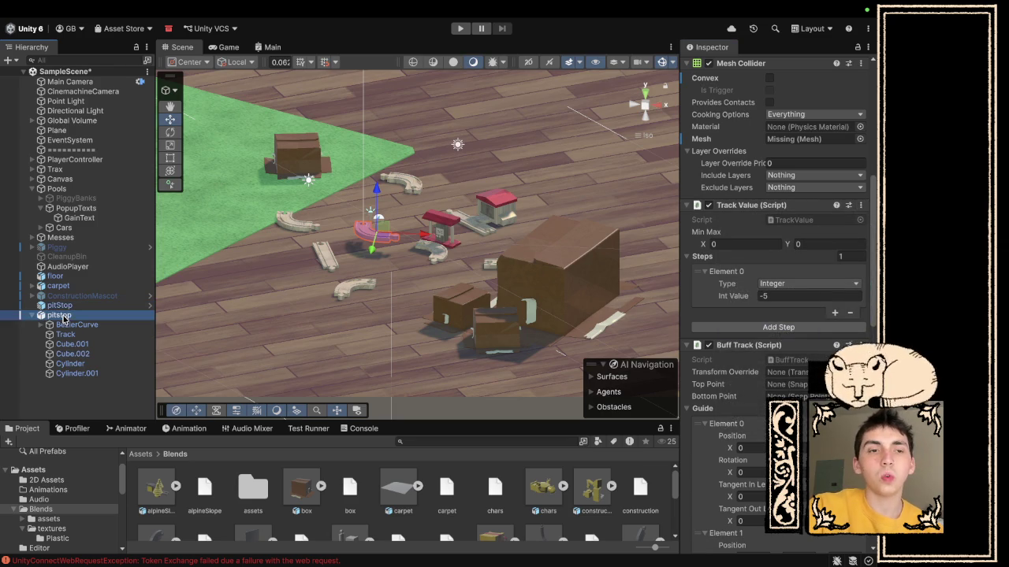
pyautogui.click(79, 324)
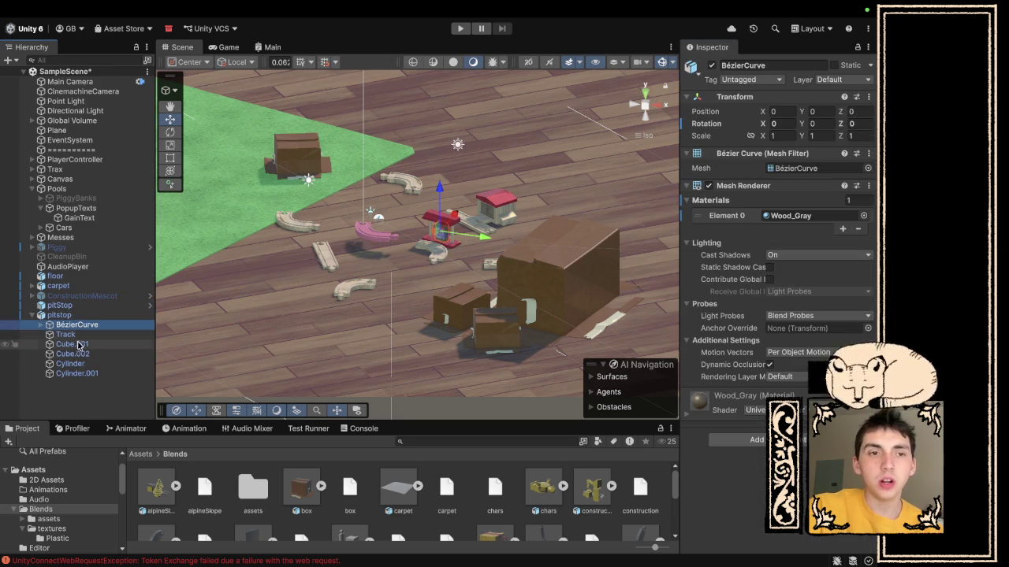
pyautogui.click(67, 334)
pyautogui.scroll(-2, 776, 300)
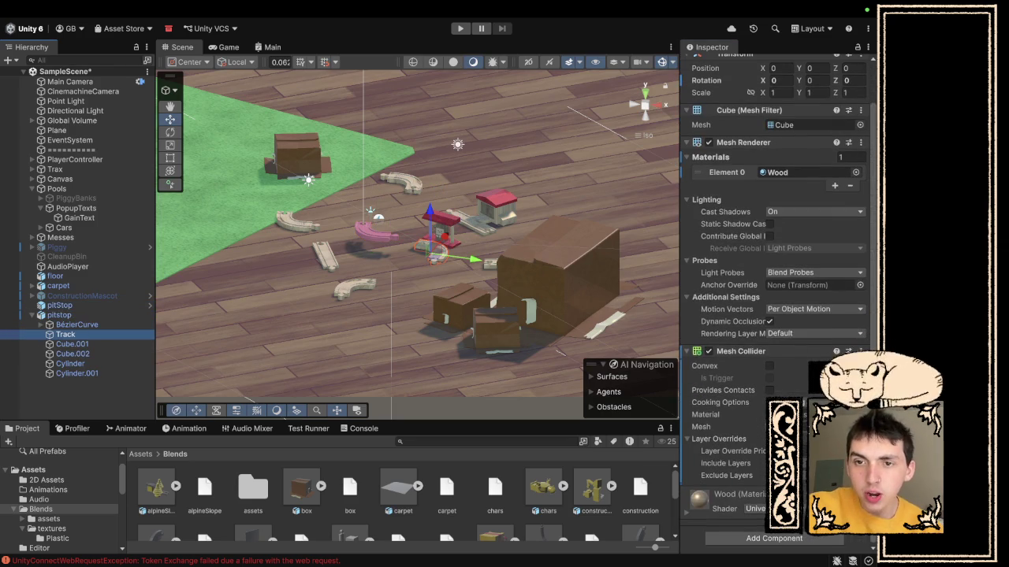
pyautogui.rightClick(744, 495)
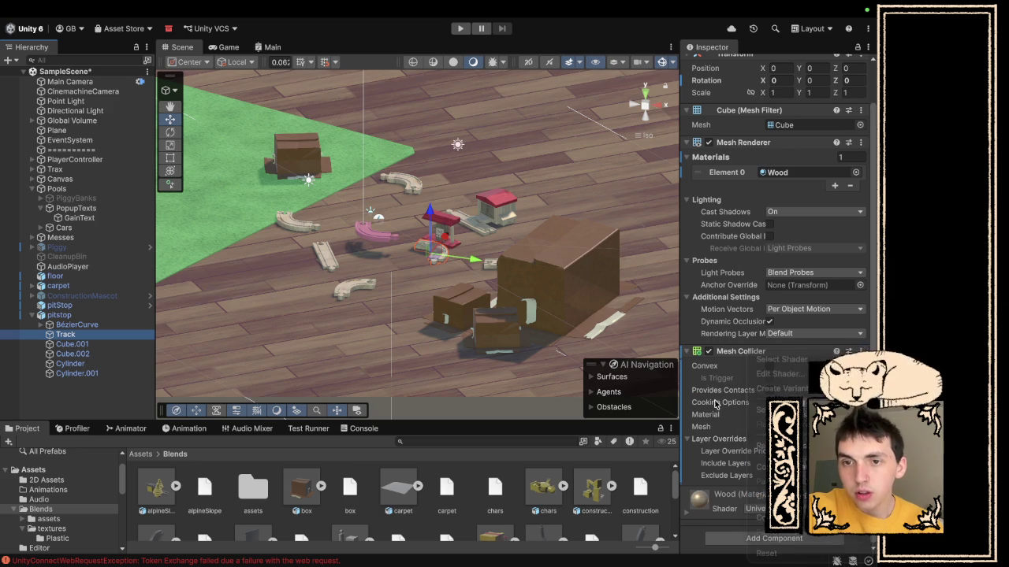
pyautogui.rightClick(742, 351)
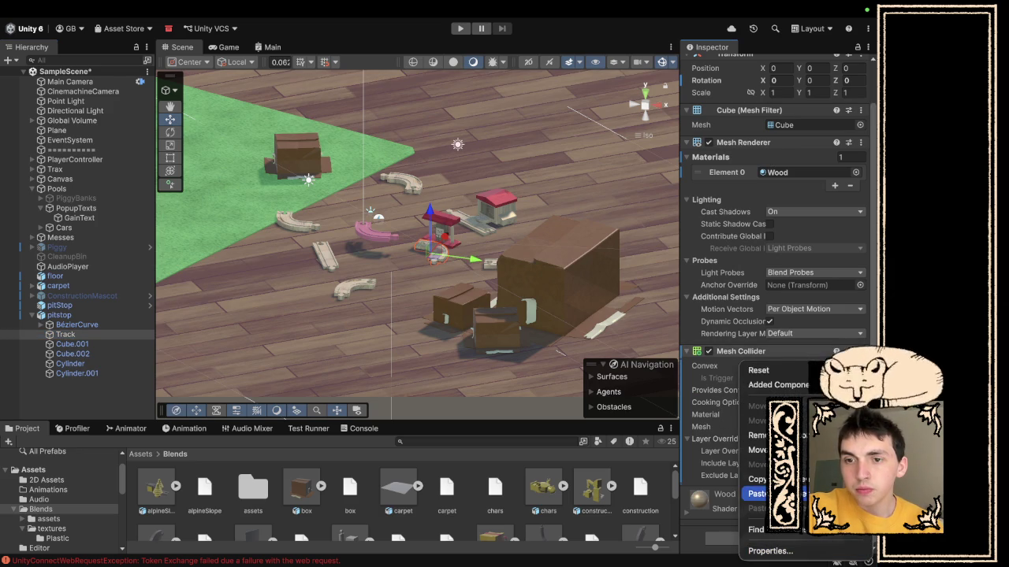
pyautogui.click(758, 494)
pyautogui.scroll(-10, 758, 455)
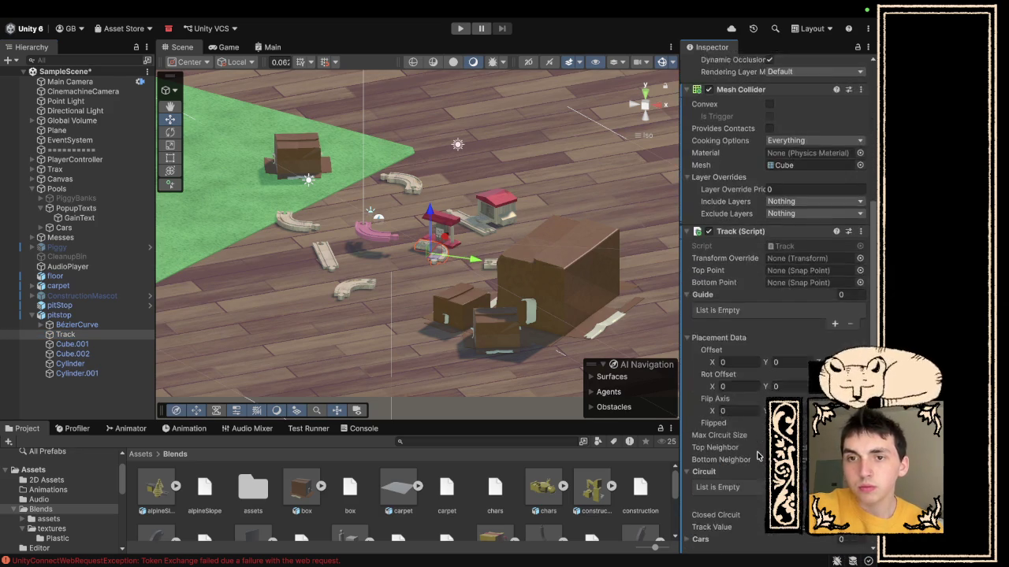
# - Assign pitstop as Track's Transform Override, undo it, and open pitstop's Hierarchy context menu
pyautogui.moveTo(66, 334)
pyautogui.mouseDown()
pyautogui.moveTo(823, 100)
pyautogui.moveTo(797, 206)
pyautogui.mouseUp()
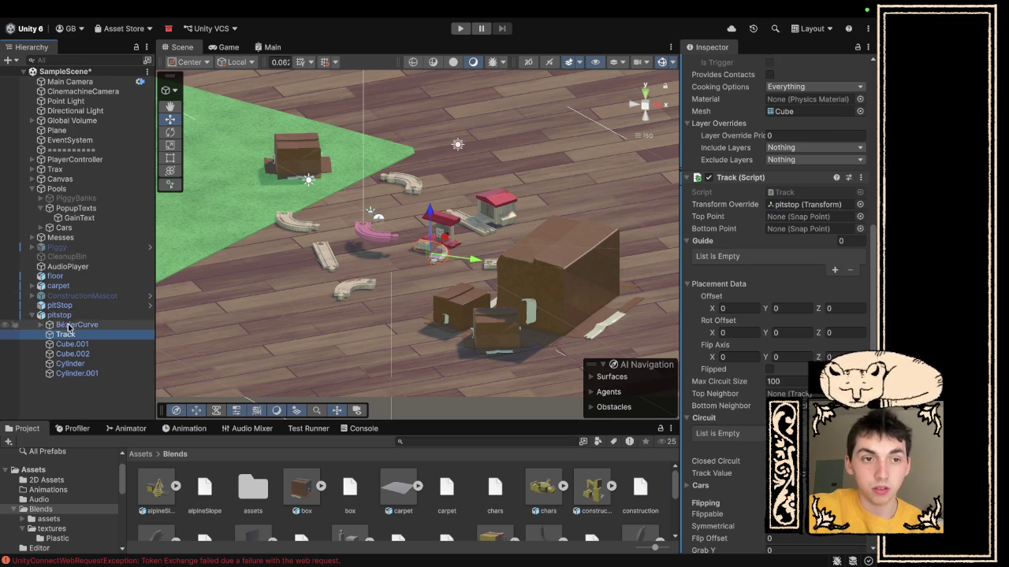
pyautogui.hotkey('ctrl', 'z')
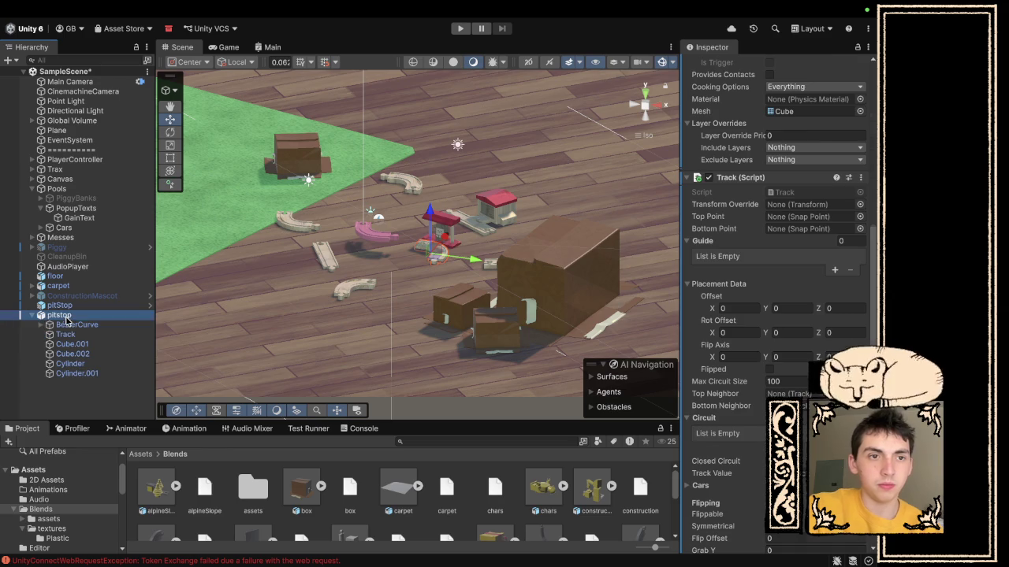
pyautogui.rightClick(63, 315)
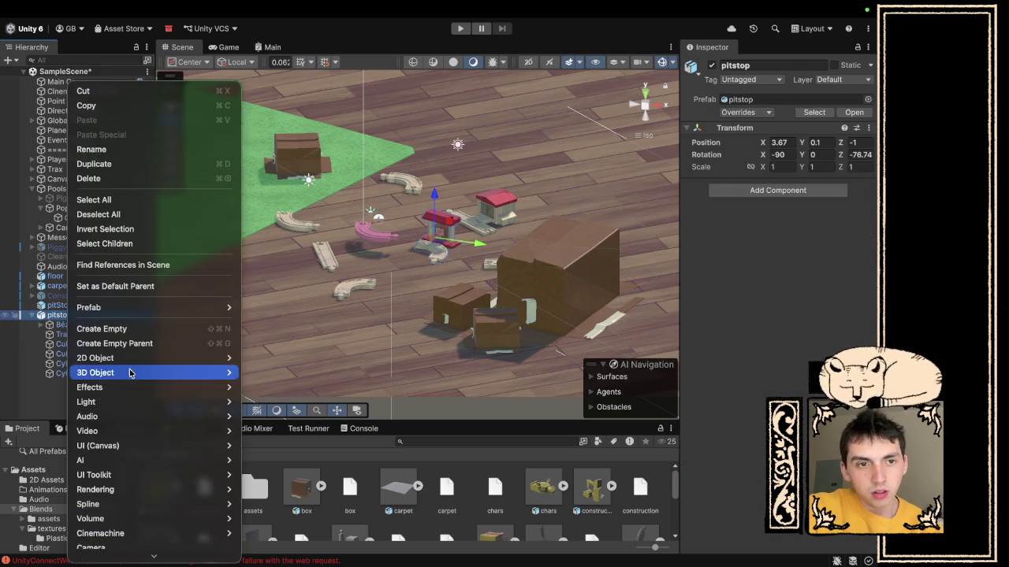
# - Wrap the pitstop in a new empty parent named PitStop
pyautogui.click(128, 344)
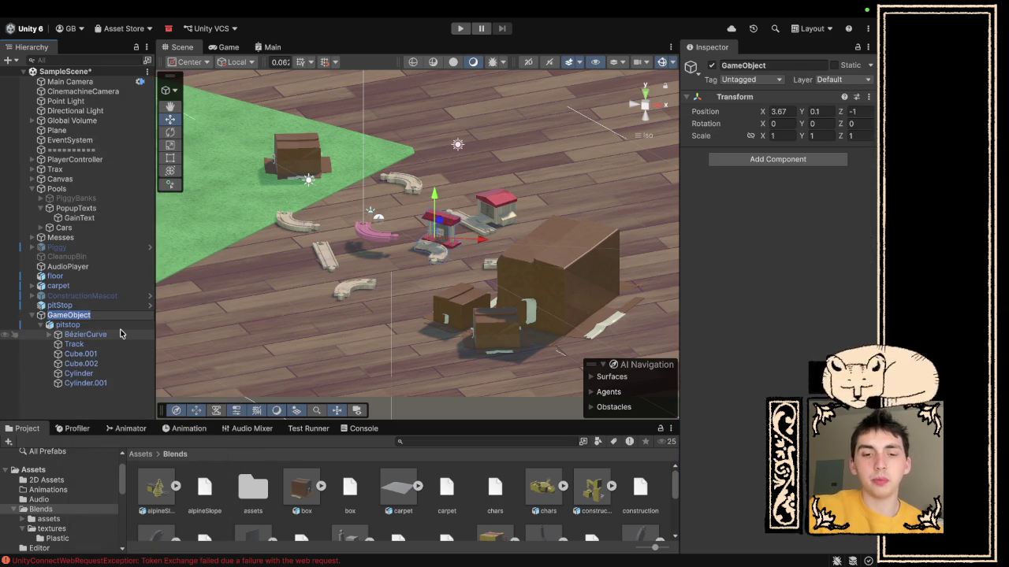
pyautogui.write('PitStop')
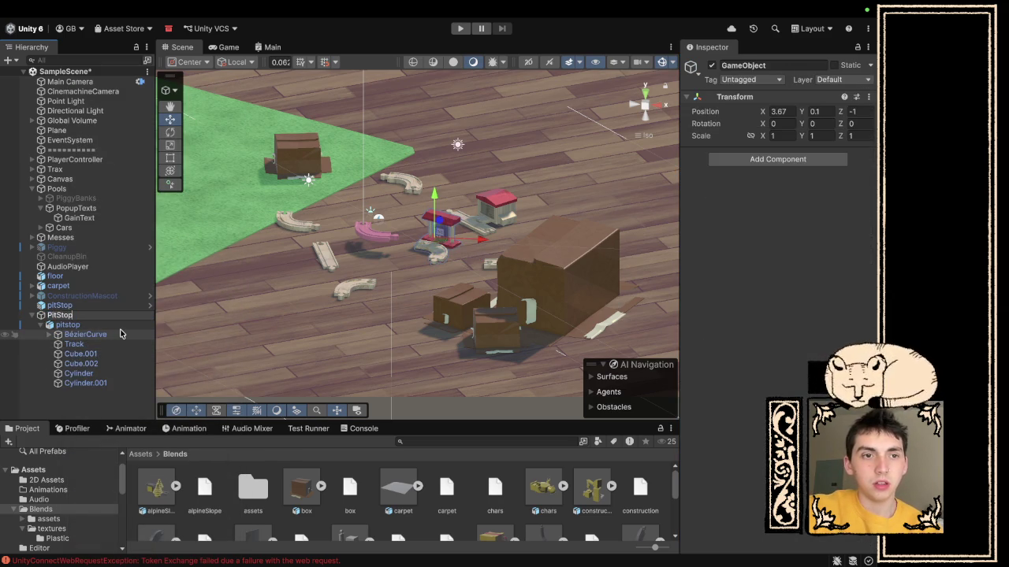
pyautogui.press('Return')
# - Rename the inner pitstop to Mesh and inspect the PitStop parent and its Mesh child
pyautogui.click(118, 325)
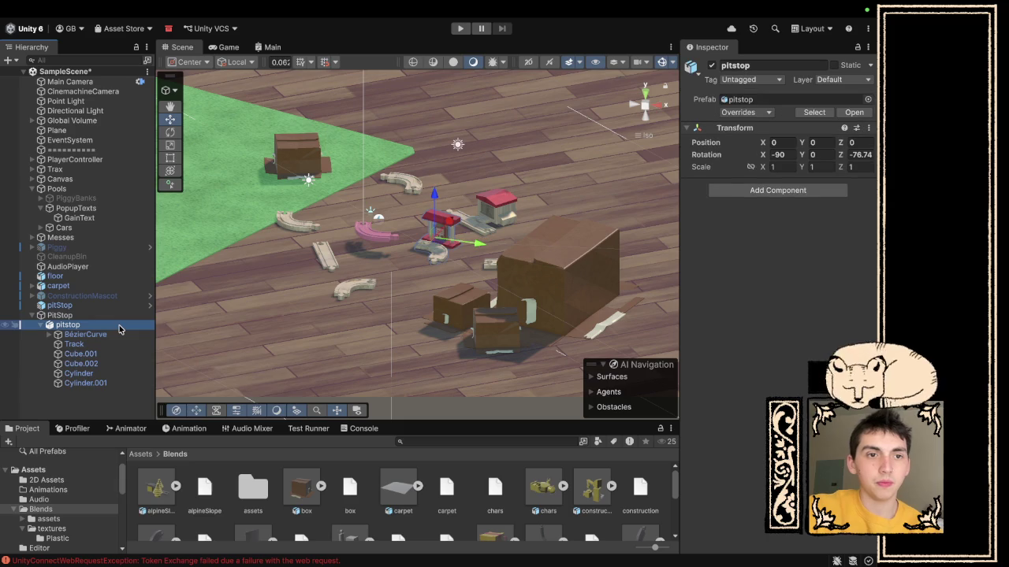
pyautogui.rightClick(118, 325)
pyautogui.click(150, 391)
pyautogui.write('Me')
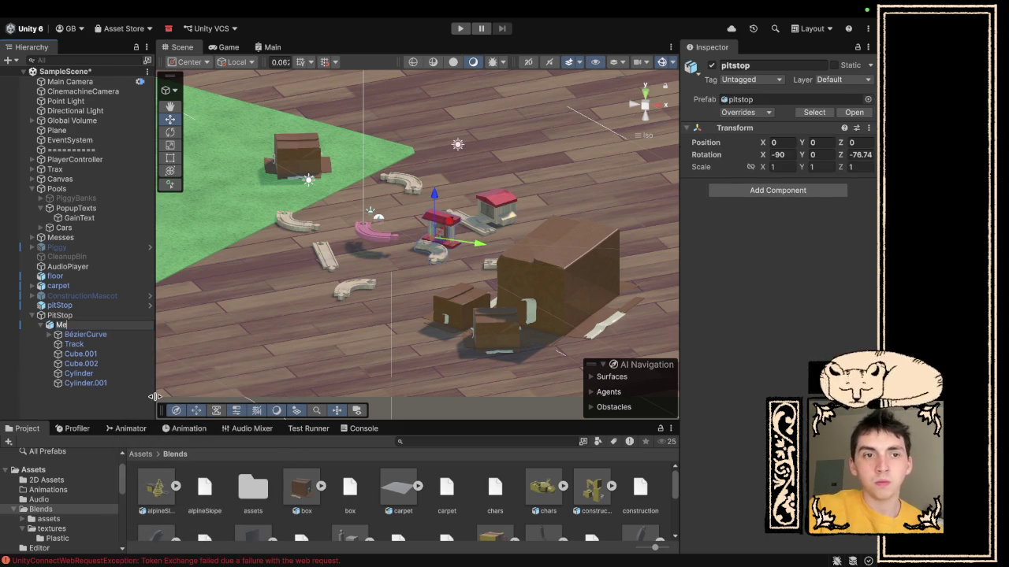
pyautogui.write('sh')
pyautogui.press('Return')
pyautogui.click(86, 314)
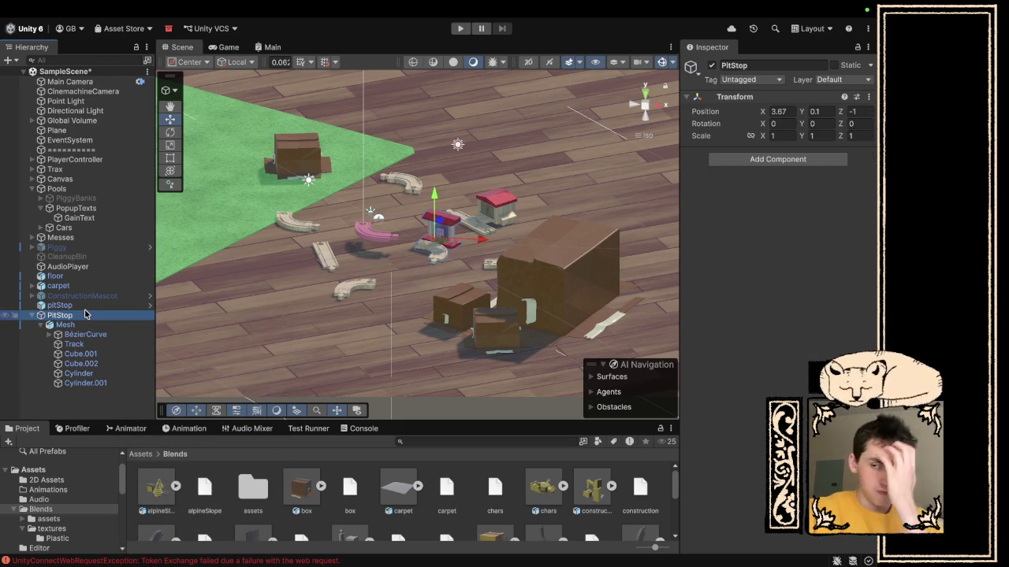
pyautogui.click(76, 323)
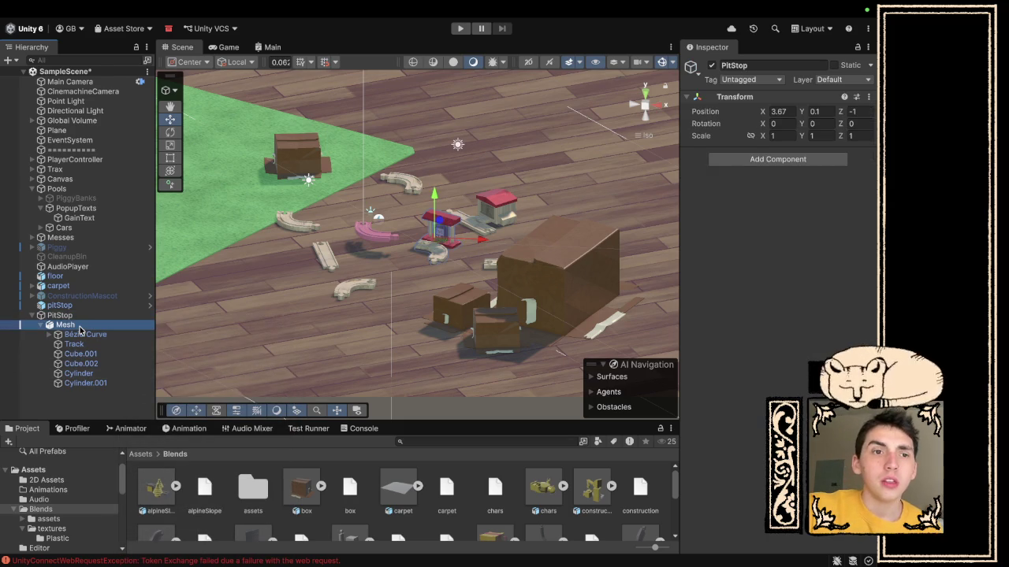
pyautogui.click(78, 316)
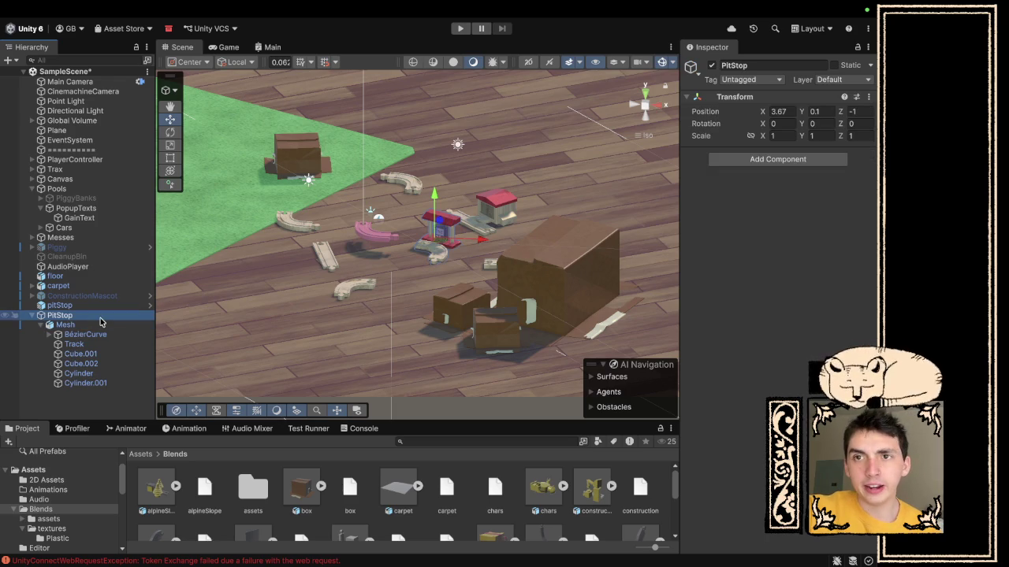
# - Check the new Track's Transform Override reference against the old pitStop's components
pyautogui.press('Down')
pyautogui.press('Down')
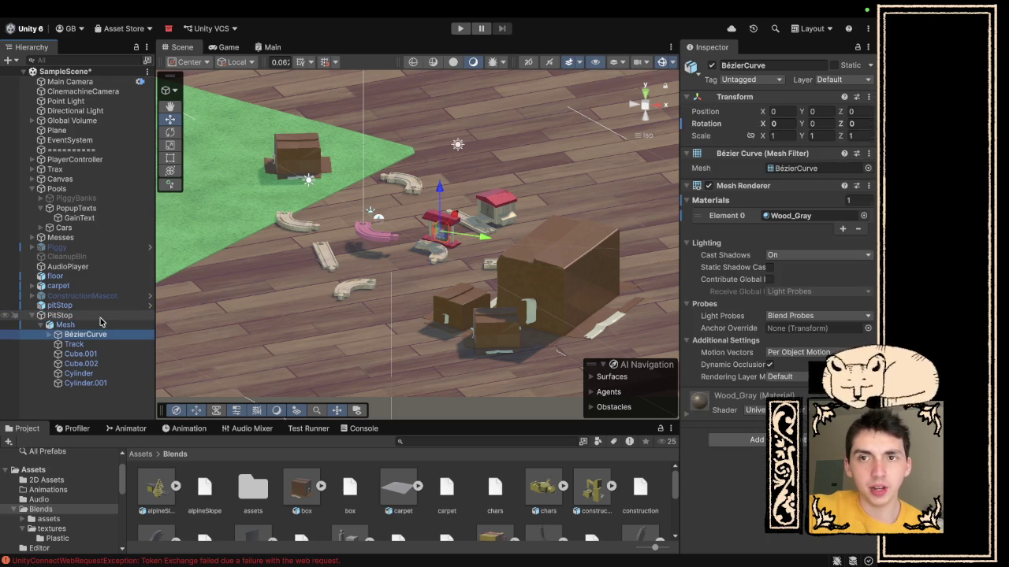
pyautogui.press('Down')
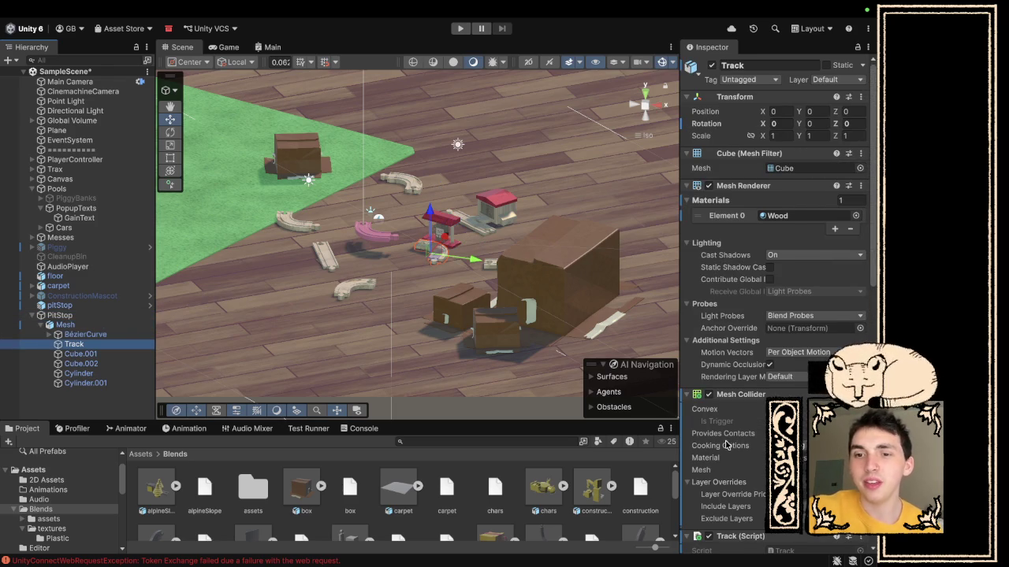
pyautogui.scroll(-10, 729, 441)
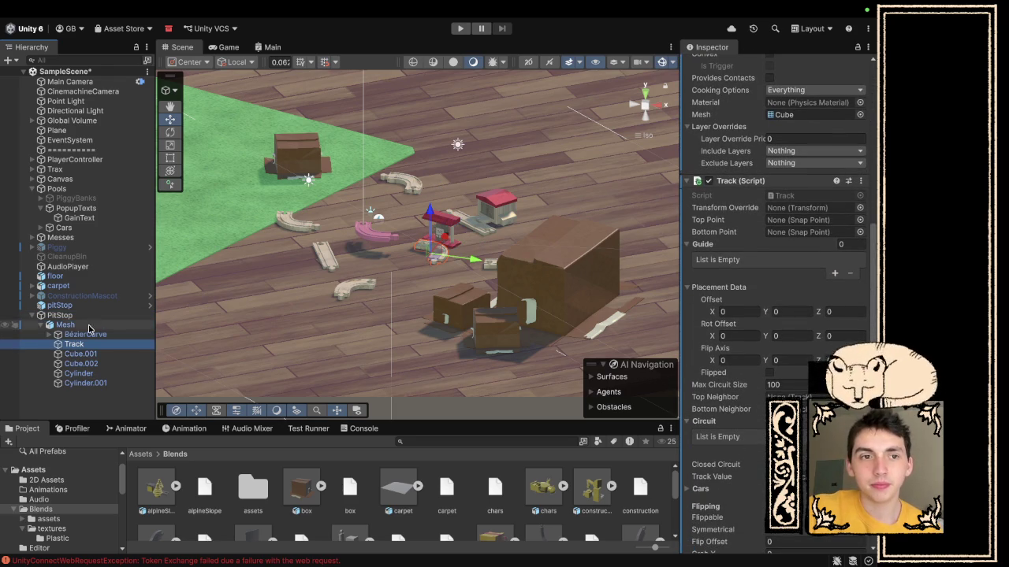
pyautogui.click(821, 209)
pyautogui.scroll(-6, 821, 209)
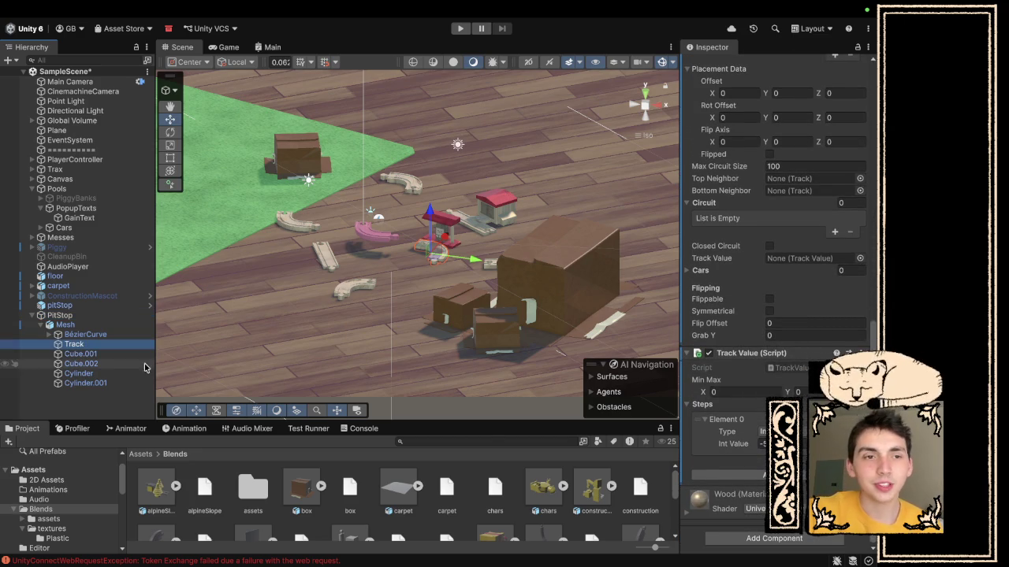
pyautogui.click(94, 307)
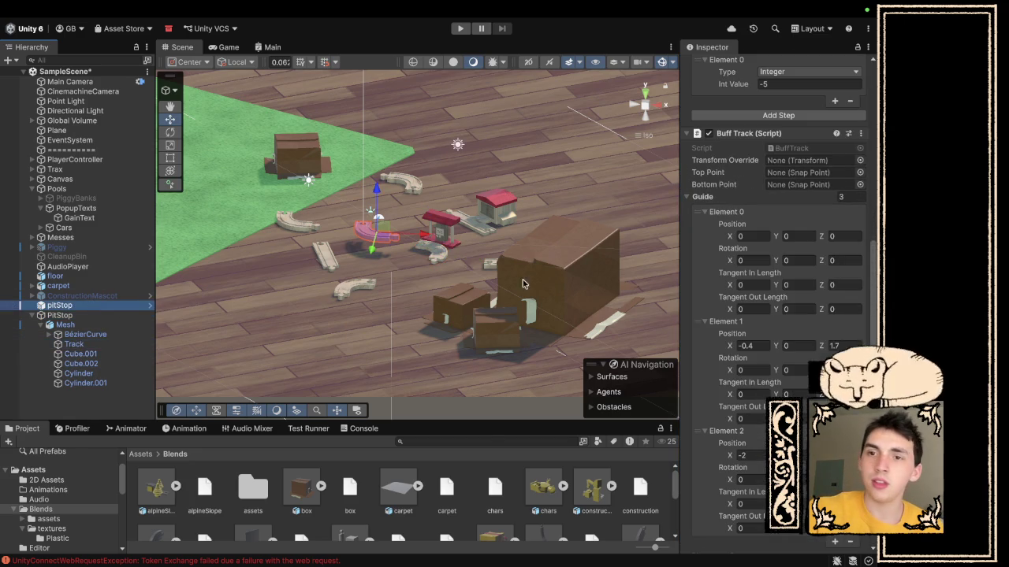
pyautogui.scroll(-5, 776, 300)
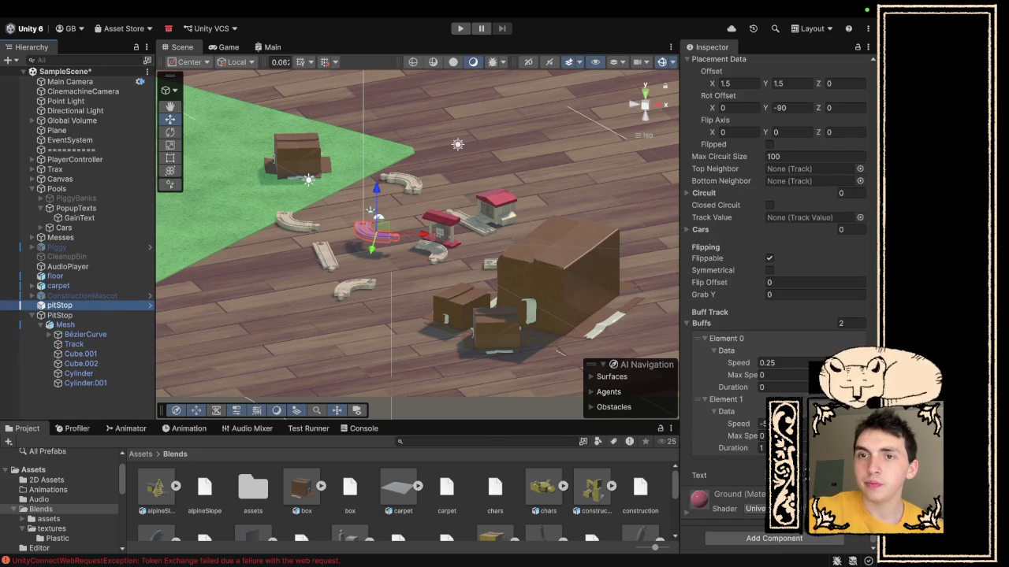
pyautogui.scroll(5, 776, 300)
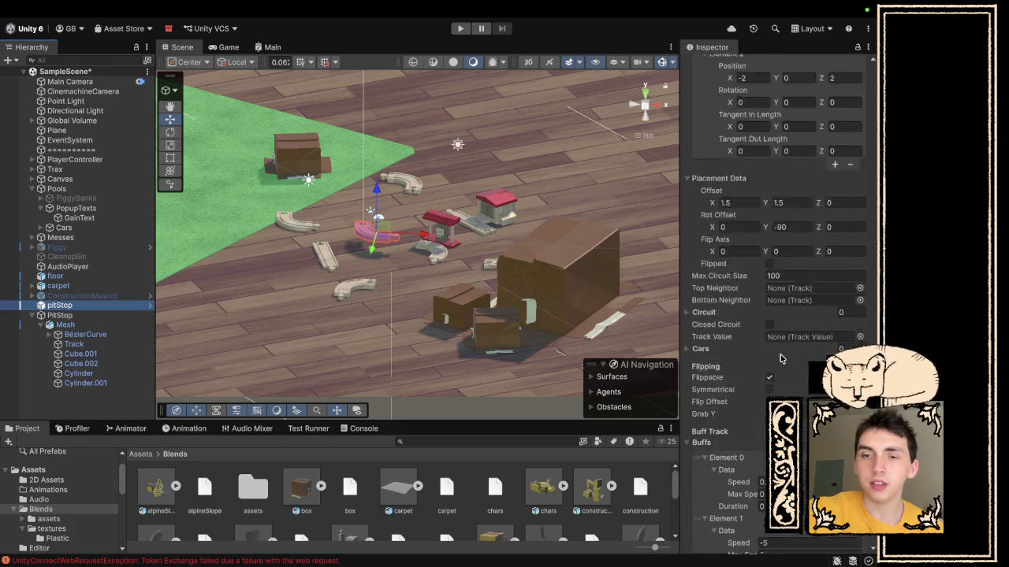
# - Review the new Track's Track Value step of -5 against the old pitStop's Buff Track settings
pyautogui.click(95, 326)
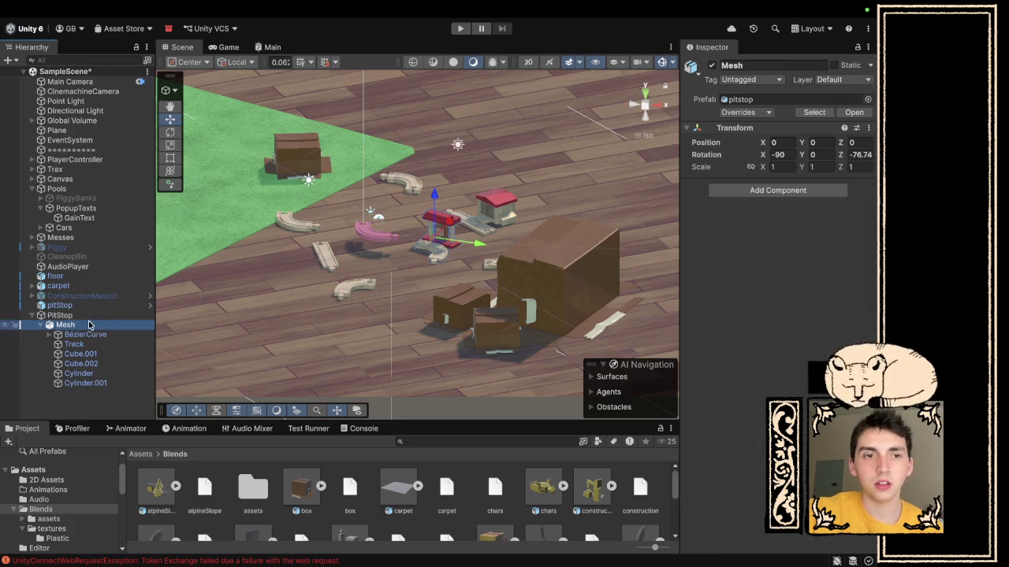
pyautogui.click(74, 344)
pyautogui.scroll(-10, 757, 432)
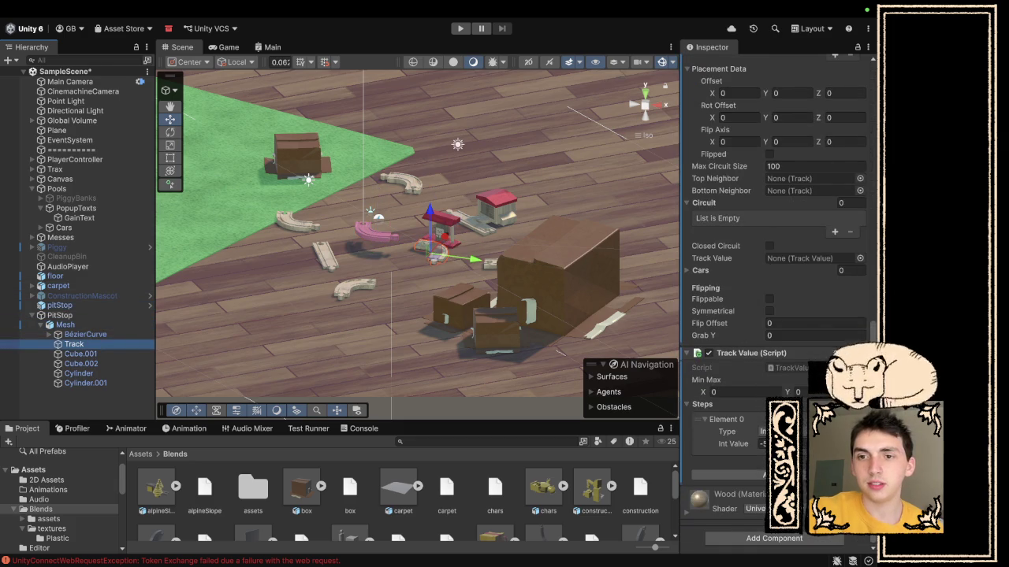
pyautogui.scroll(3, 750, 213)
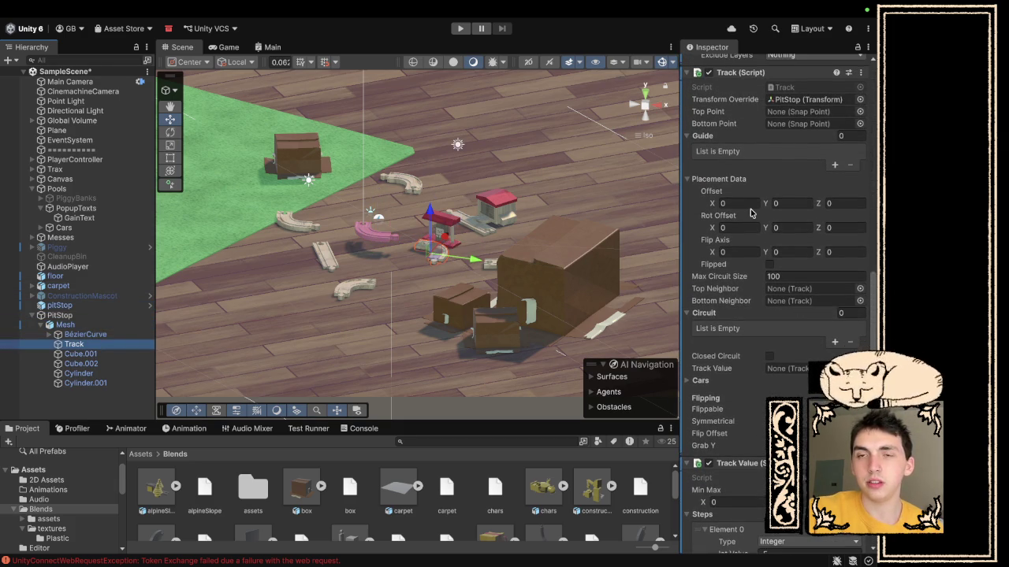
pyautogui.scroll(-3, 750, 213)
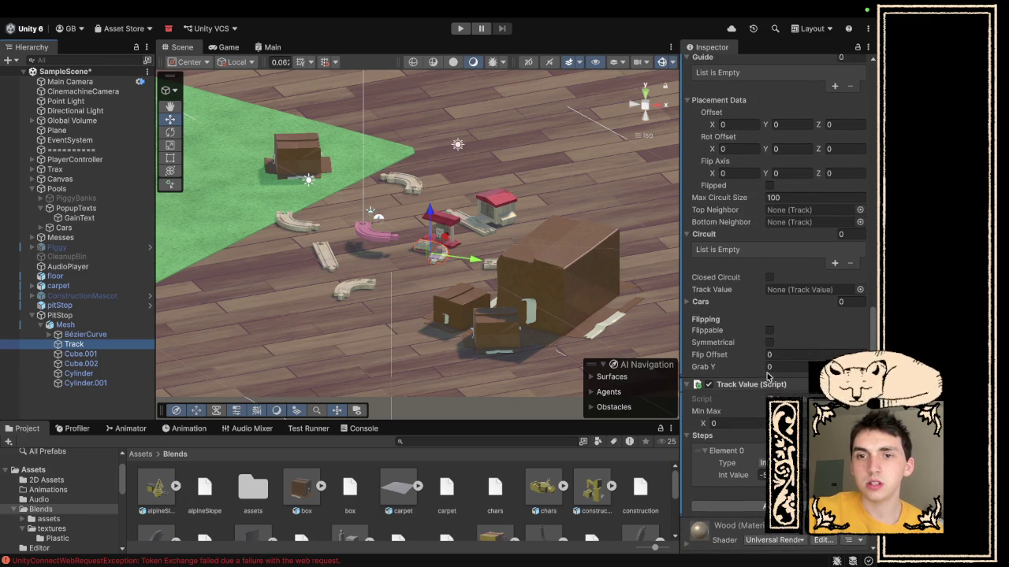
pyautogui.click(763, 475)
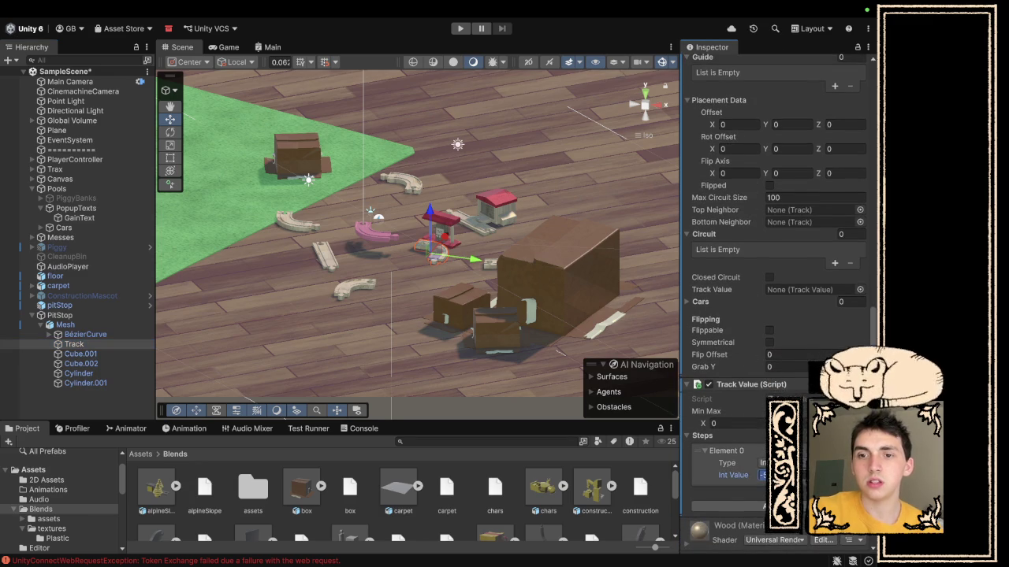
pyautogui.scroll(6, 741, 276)
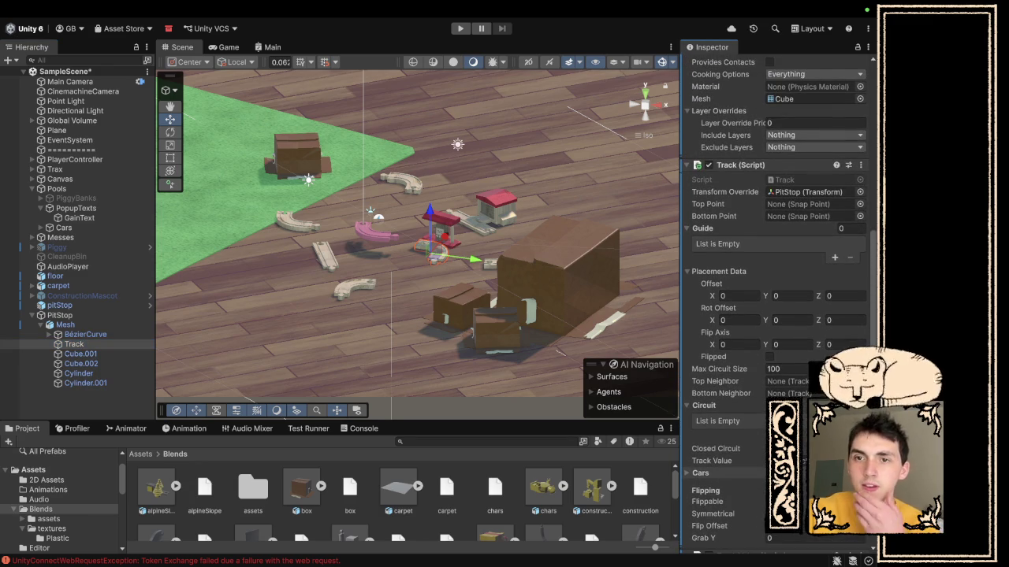
pyautogui.scroll(7, 773, 276)
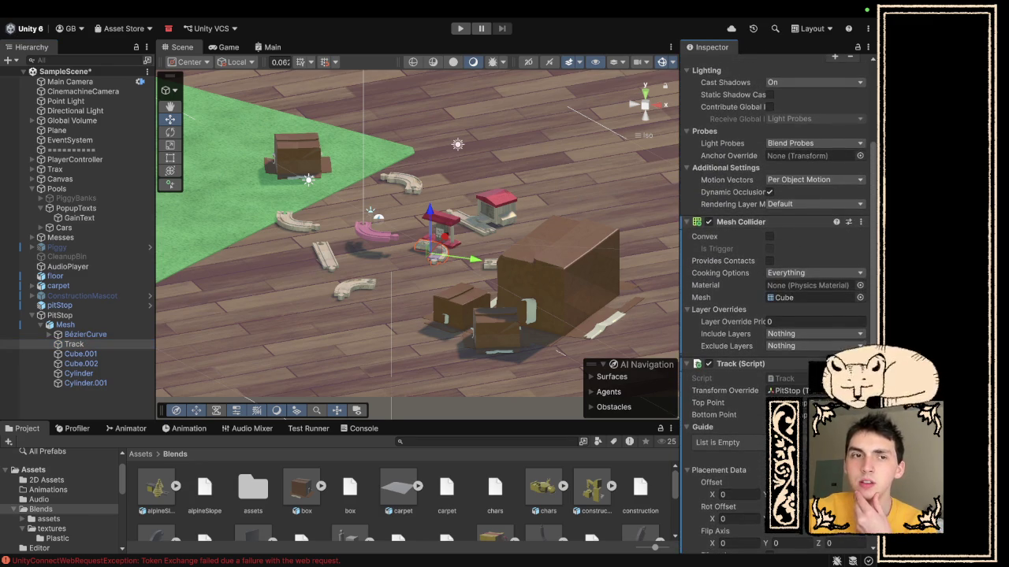
pyautogui.click(48, 304)
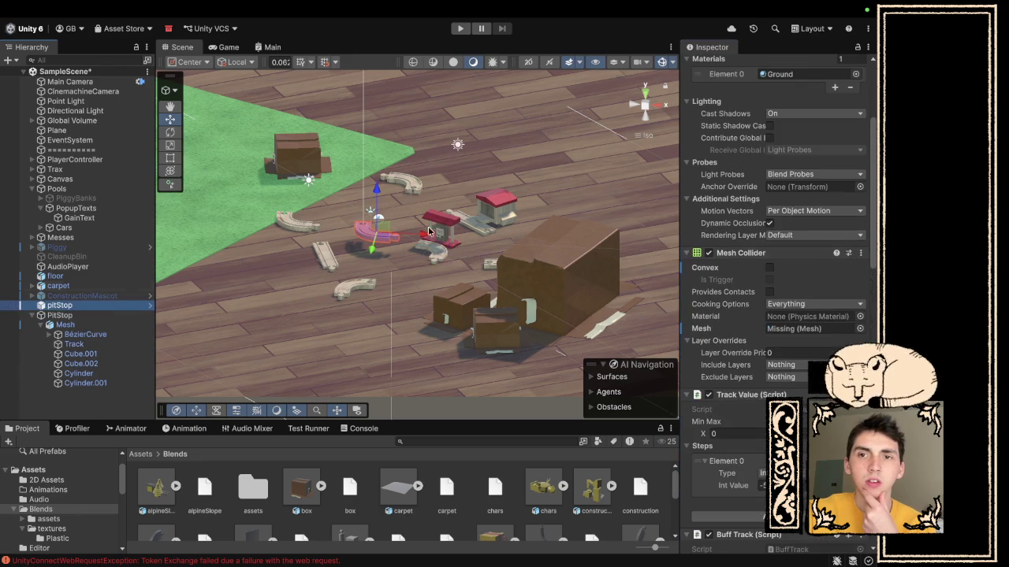
pyautogui.scroll(-8, 811, 322)
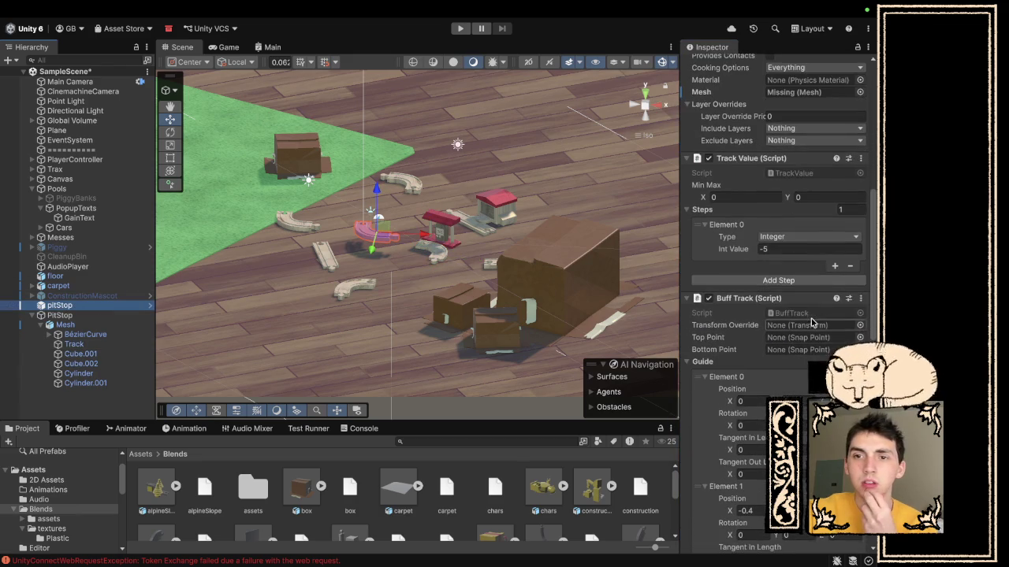
# - Copy the old pitStop's Buff Track component and paste it onto the new Track
pyautogui.click(859, 298)
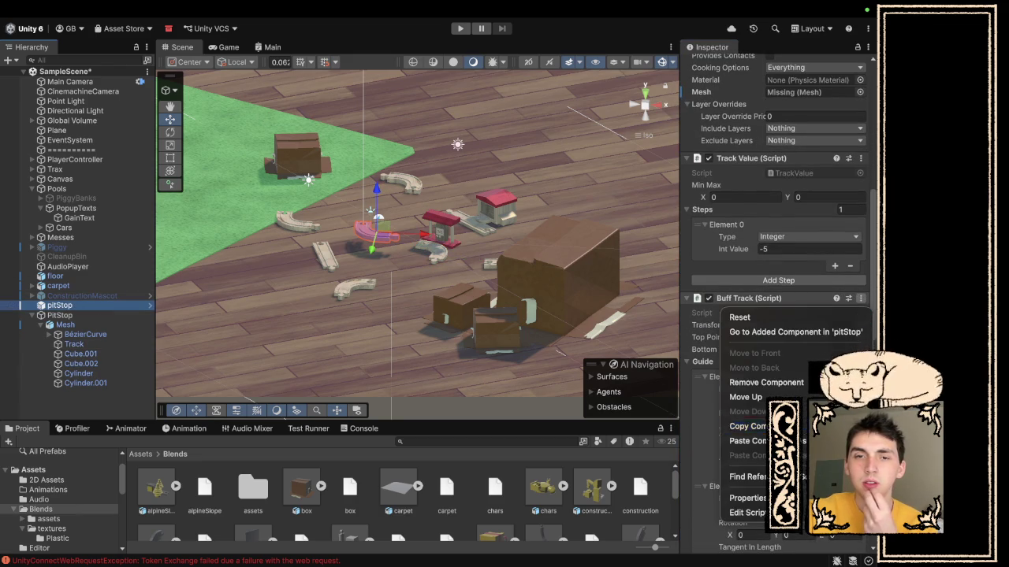
pyautogui.click(207, 327)
pyautogui.click(113, 325)
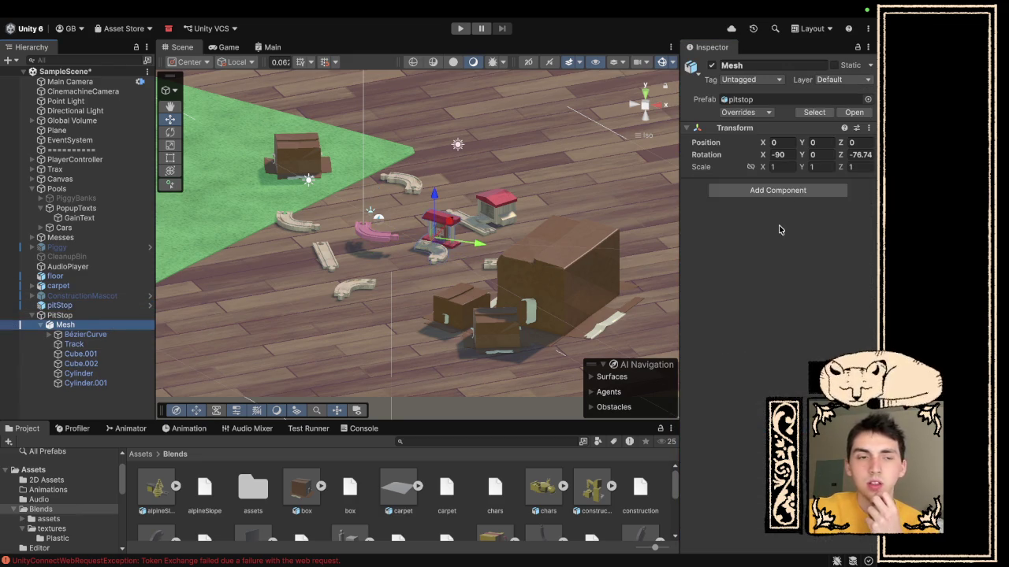
pyautogui.click(119, 349)
pyautogui.scroll(-10, 776, 315)
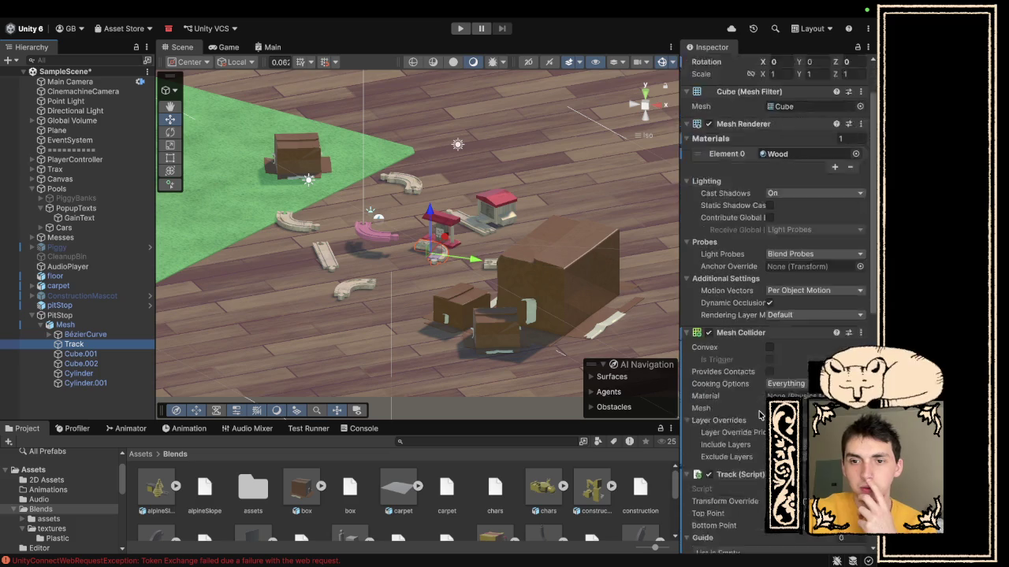
pyautogui.click(859, 335)
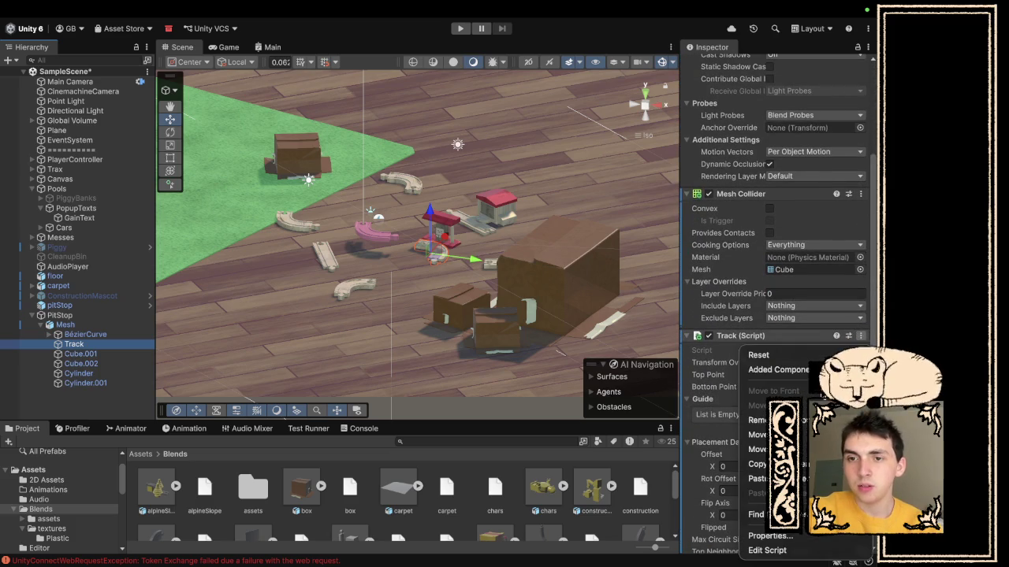
pyautogui.click(860, 336)
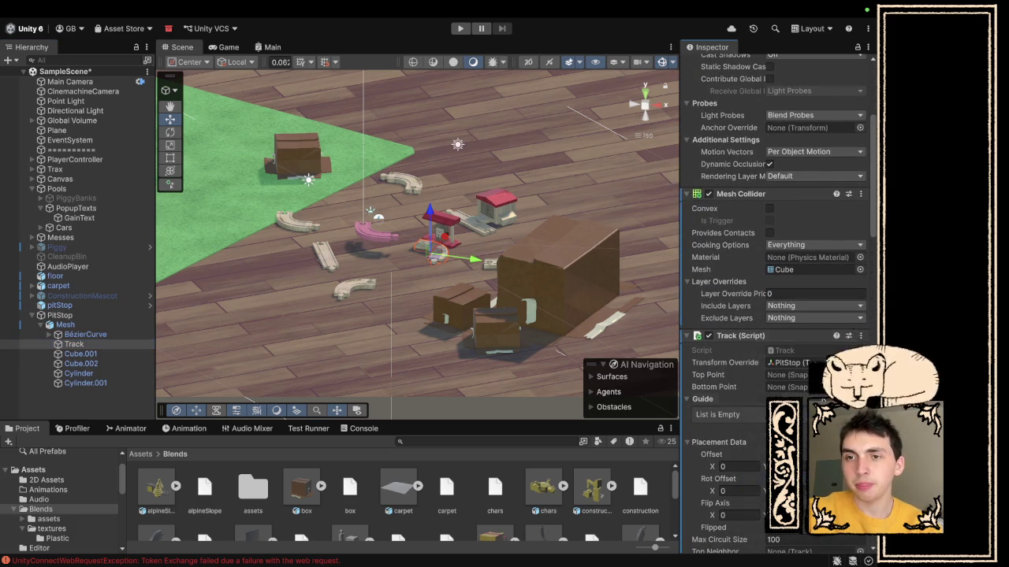
# - Remove Track's plain Track script and set Buff Track's Transform Override to PitStop
pyautogui.click(859, 335)
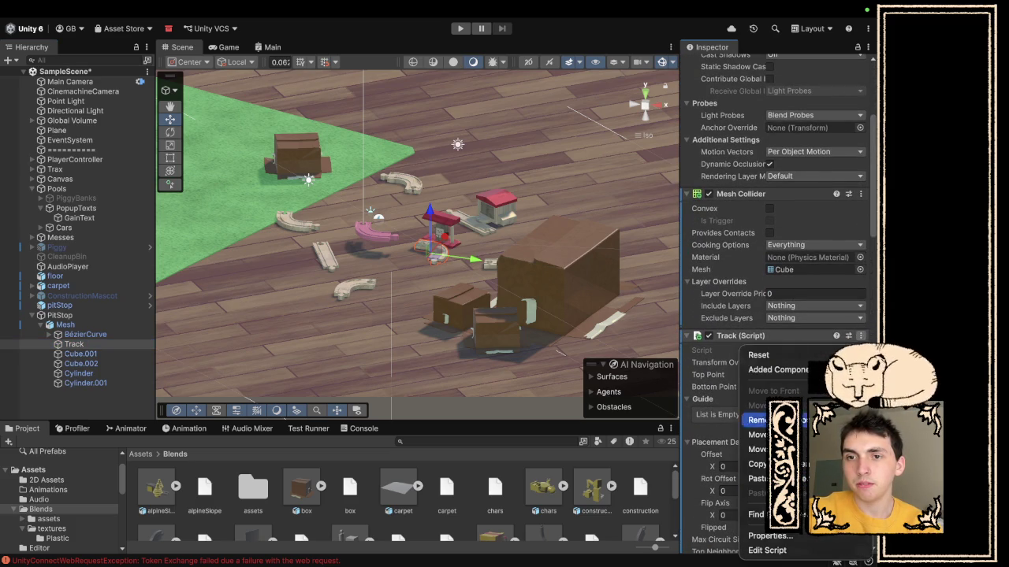
pyautogui.click(758, 420)
pyautogui.scroll(-5, 780, 315)
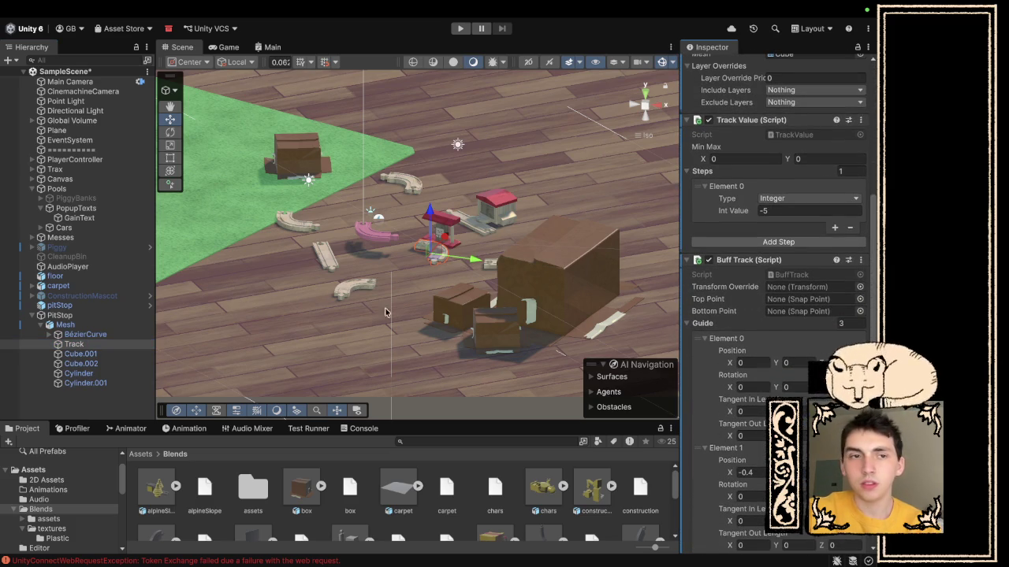
pyautogui.moveTo(74, 344)
pyautogui.mouseDown()
pyautogui.moveTo(598, 287)
pyautogui.moveTo(803, 287)
pyautogui.mouseUp()
# - Check Track's placement data and the second buff's Speed, then select PopupTexts
pyautogui.scroll(-10, 774, 362)
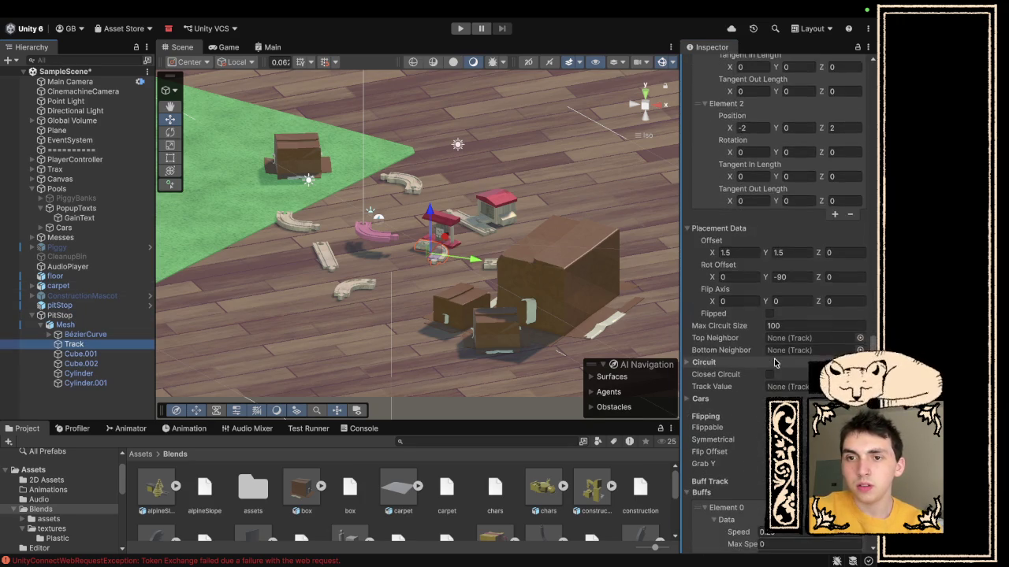
pyautogui.scroll(-6, 775, 363)
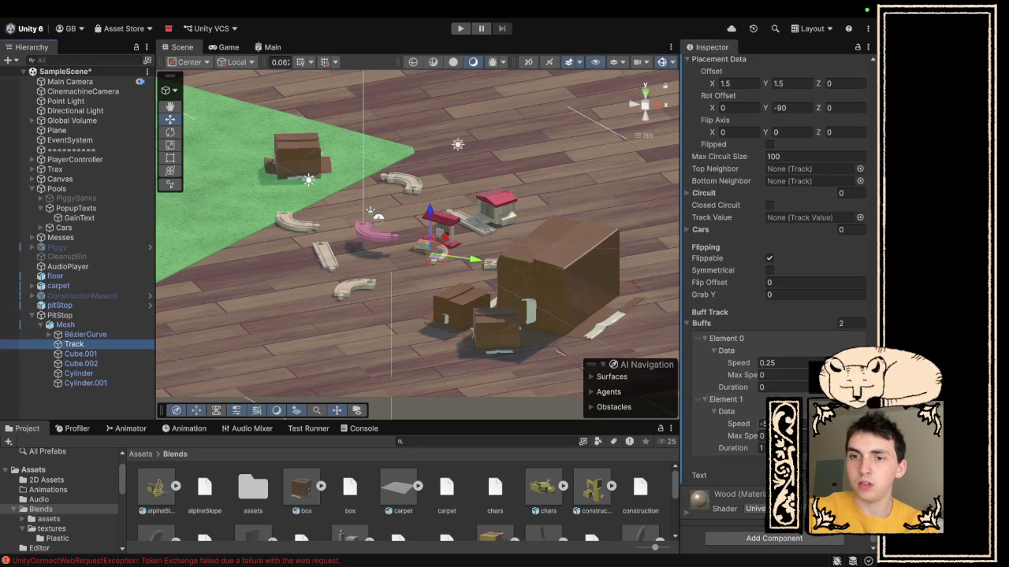
pyautogui.click(762, 423)
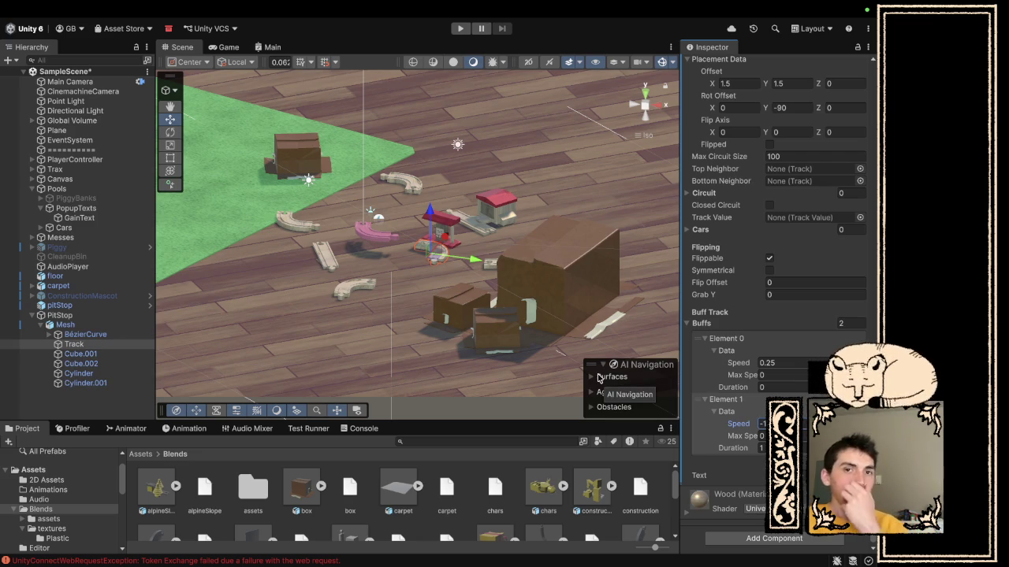
pyautogui.click(498, 159)
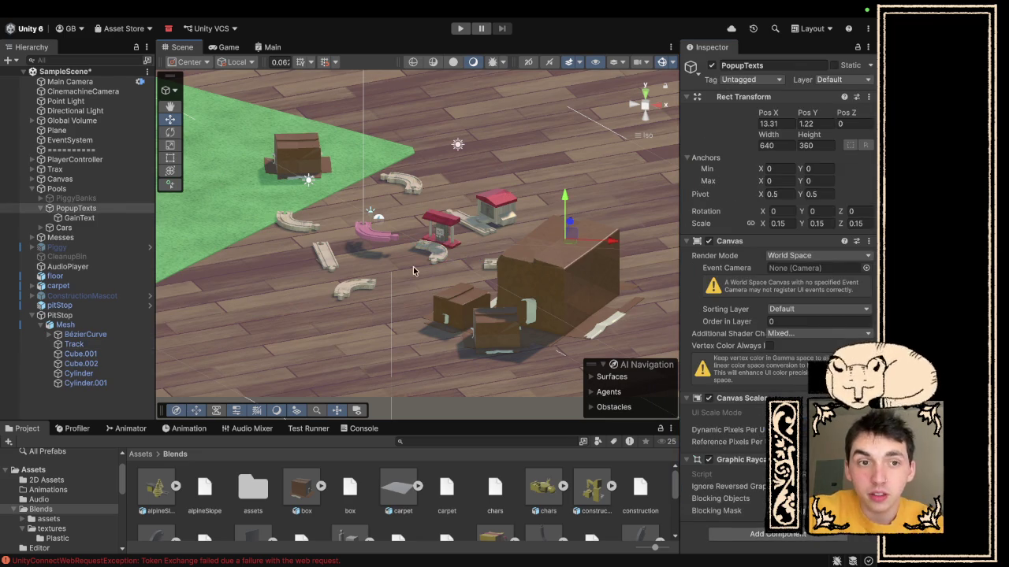
# - Run a quick play-mode test of the scene, then stop it
pyautogui.press('super+p')
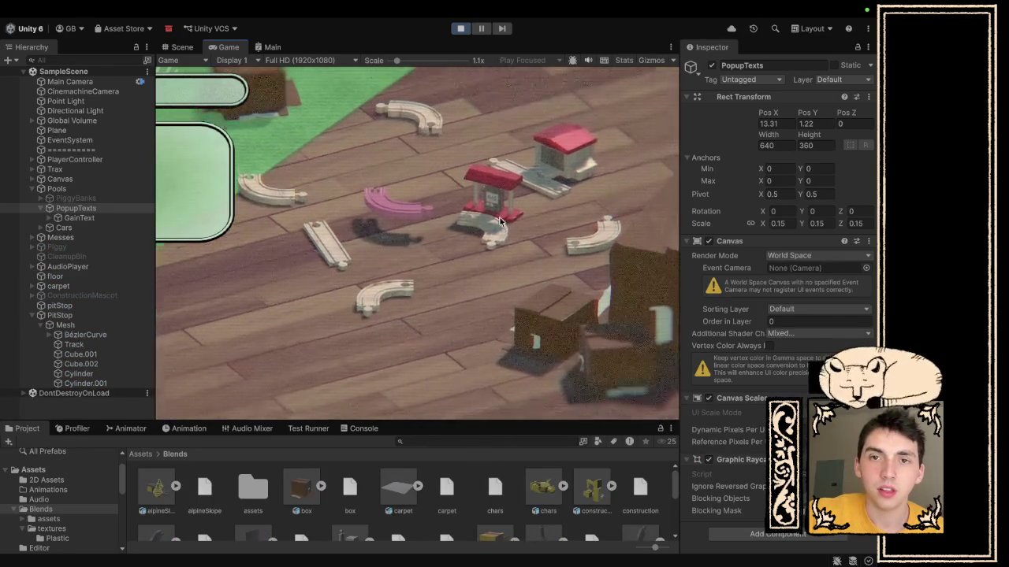
pyautogui.click(461, 29)
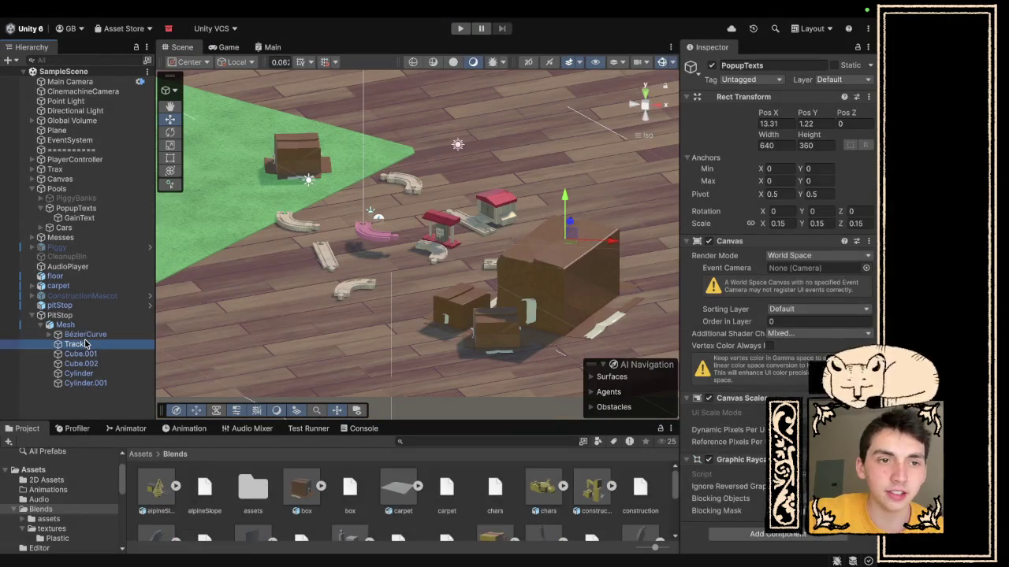
# - Set the Track piece's Tag to Track and start a play-mode test
pyautogui.click(763, 81)
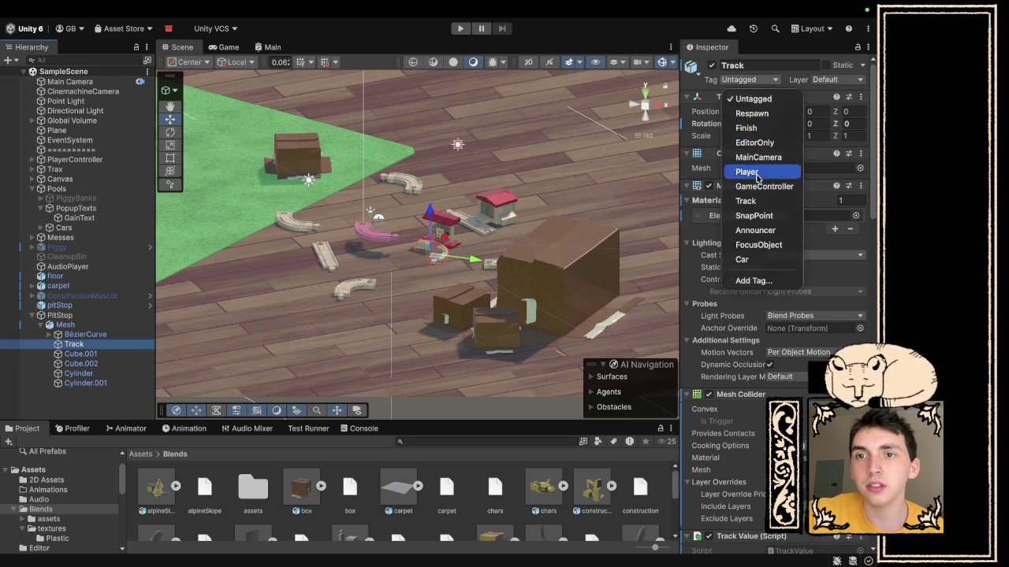
pyautogui.click(756, 204)
pyautogui.click(461, 29)
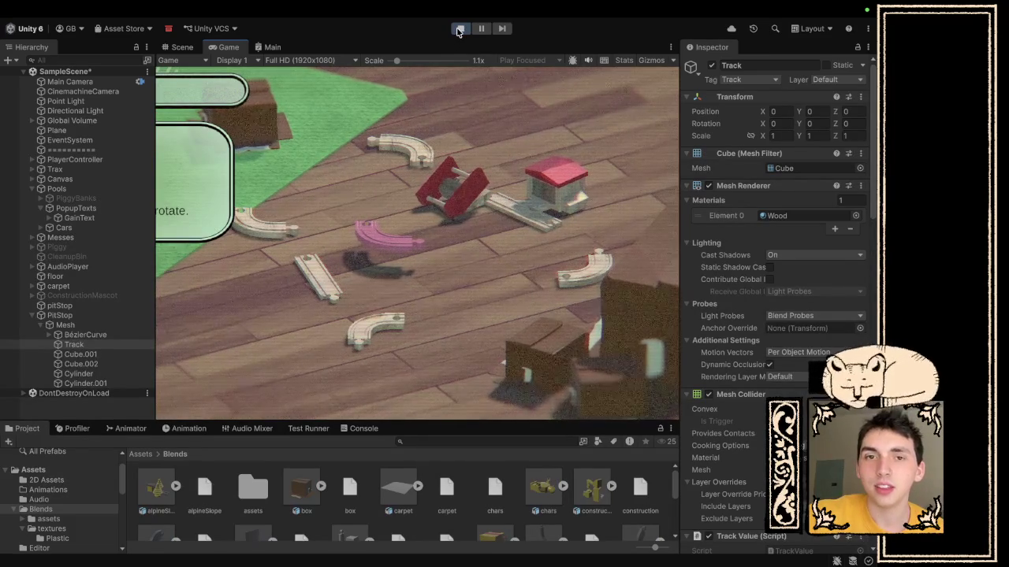
# - Drag the pit stop piece across the floor in the Game view, then stop playing
pyautogui.moveTo(470, 201)
pyautogui.mouseDown()
pyautogui.moveTo(466, 297)
pyautogui.moveTo(558, 229)
pyautogui.moveTo(473, 260)
pyautogui.mouseUp()
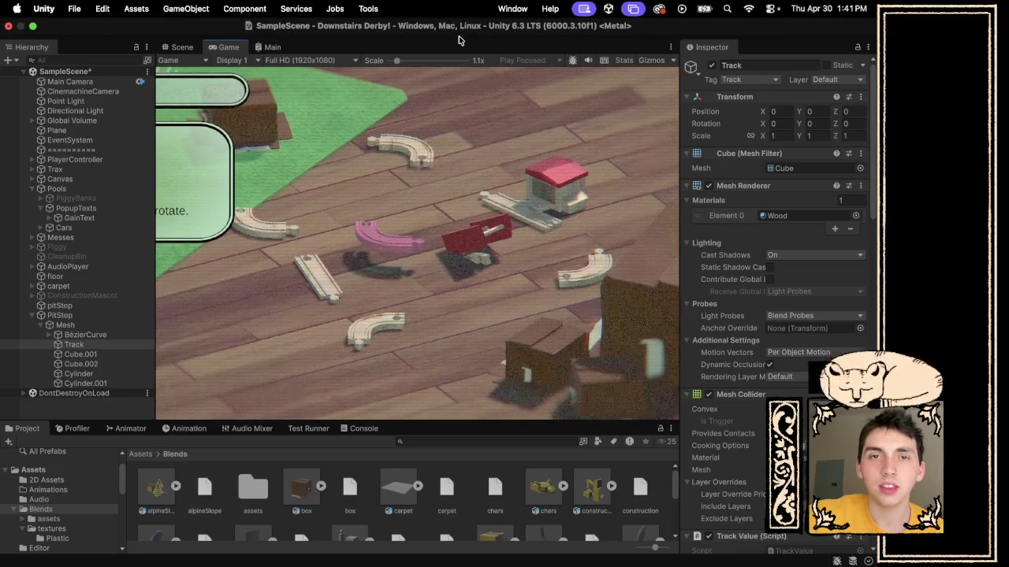
pyautogui.click(460, 28)
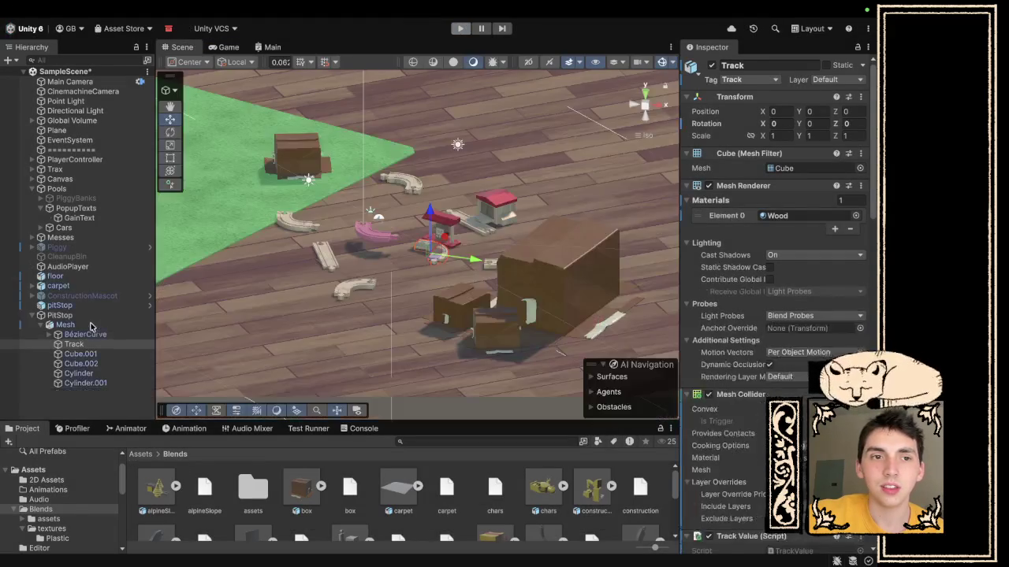
# - Zero the Mesh child's rotation, give PitStop rotation X -90 and Z -76.74, then play
pyautogui.click(65, 325)
pyautogui.click(786, 156)
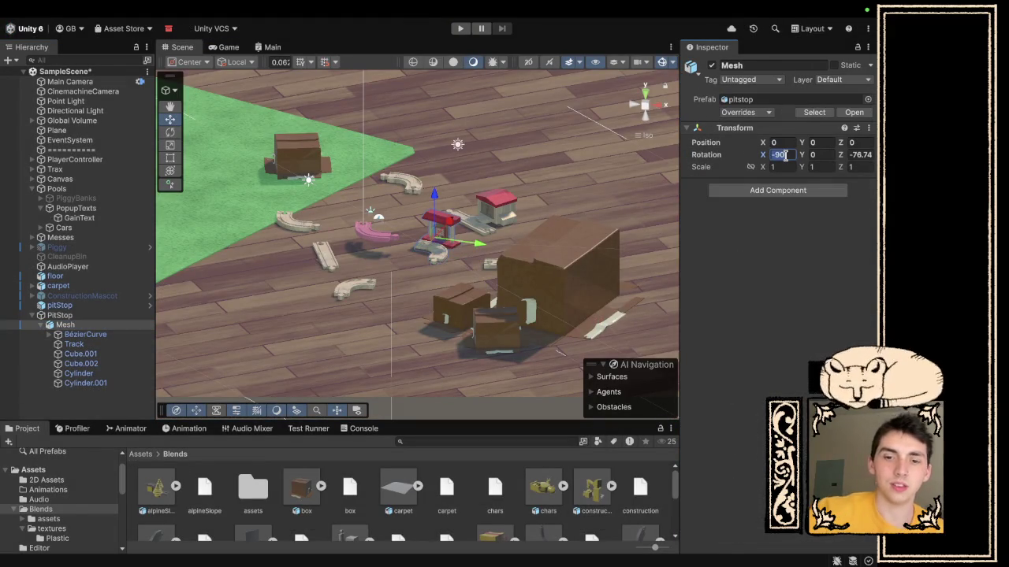
pyautogui.write('0')
pyautogui.click(59, 315)
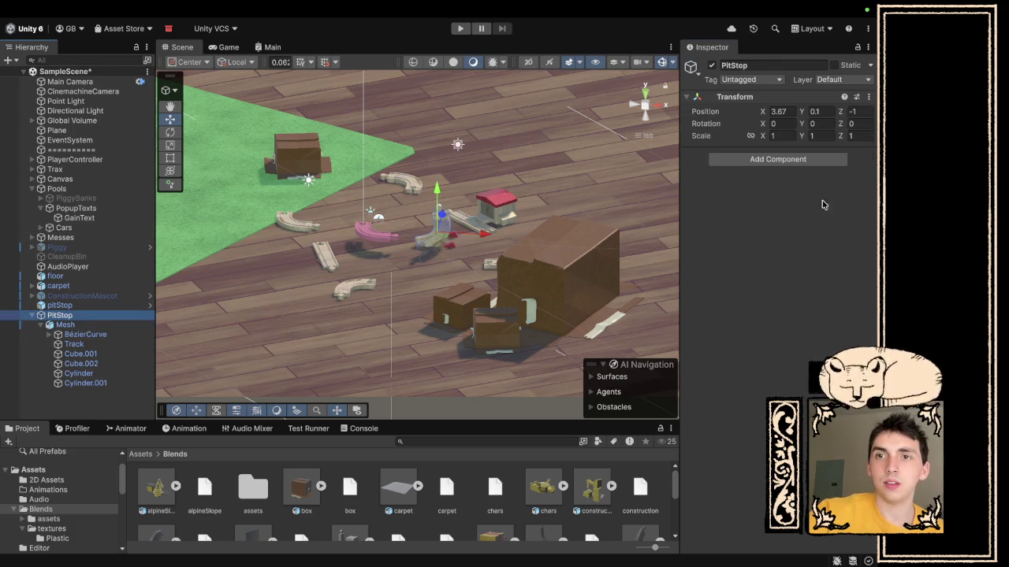
pyautogui.click(780, 124)
pyautogui.write('-90')
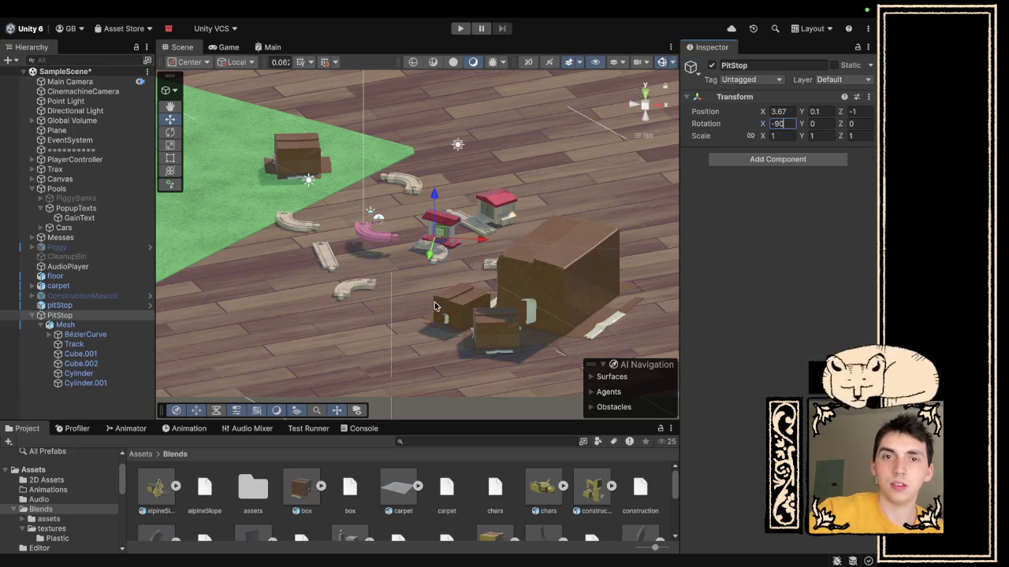
pyautogui.click(82, 326)
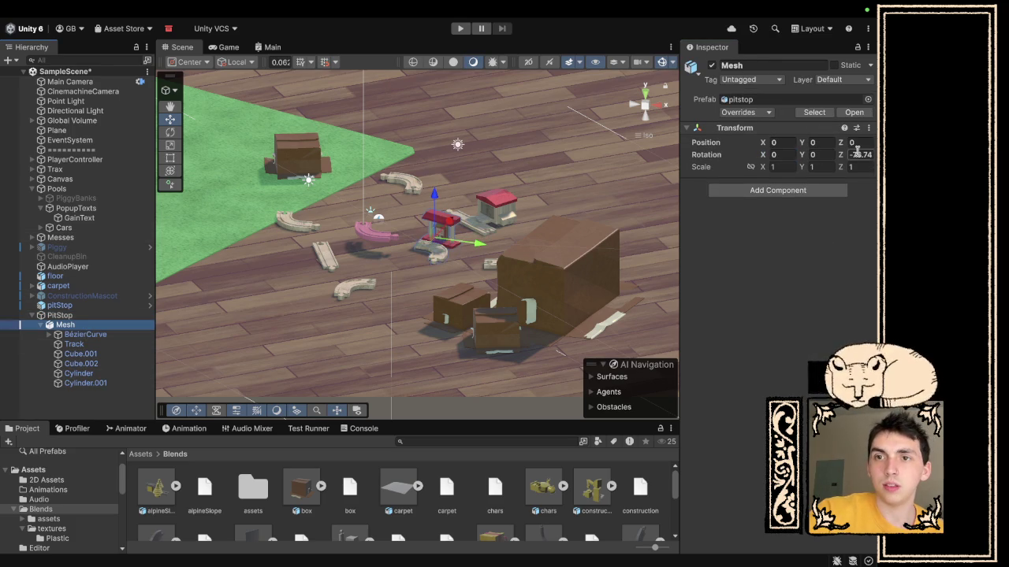
pyautogui.write('0')
pyautogui.press('Return')
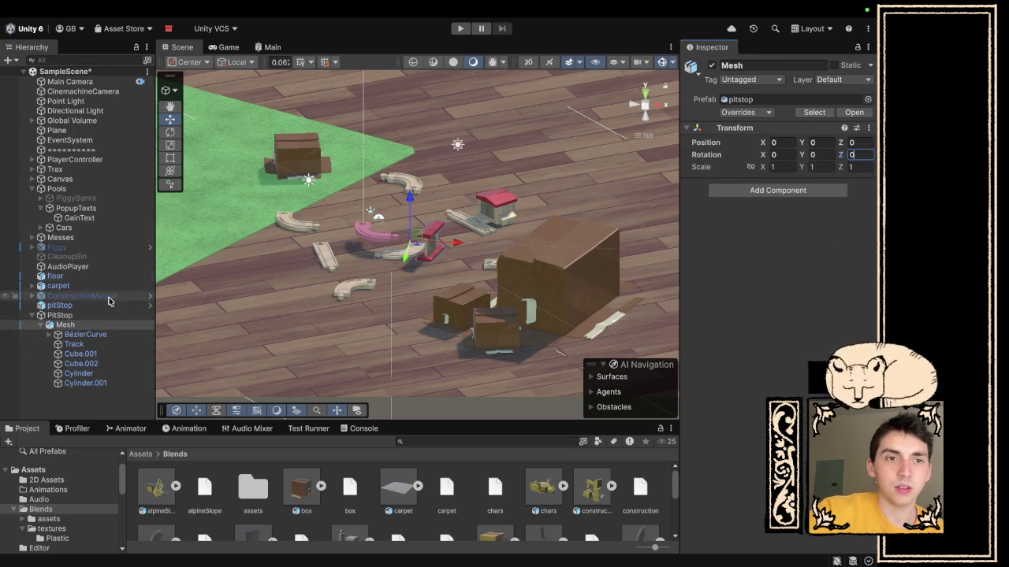
pyautogui.click(93, 316)
pyautogui.click(855, 123)
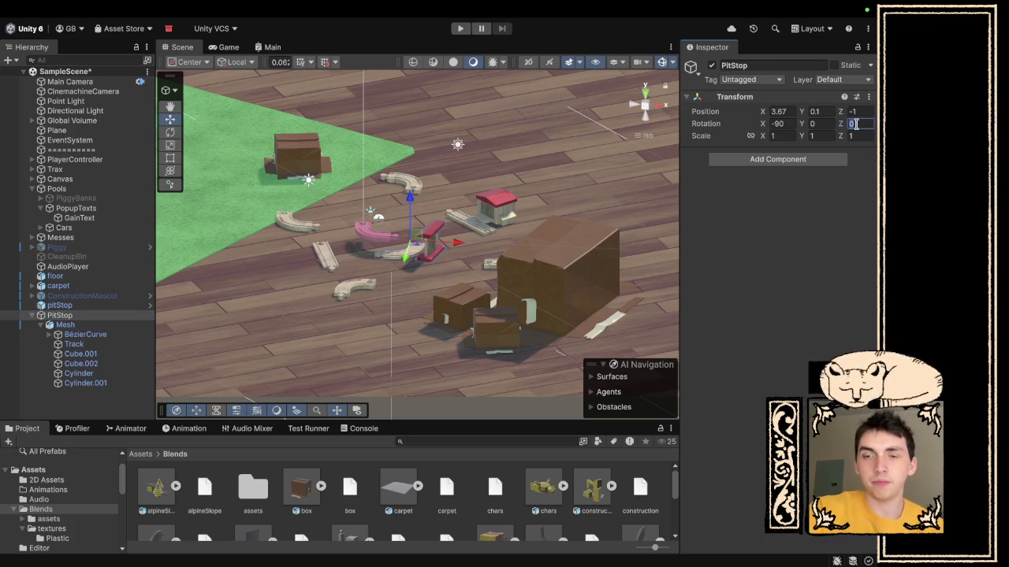
pyautogui.write('-90')
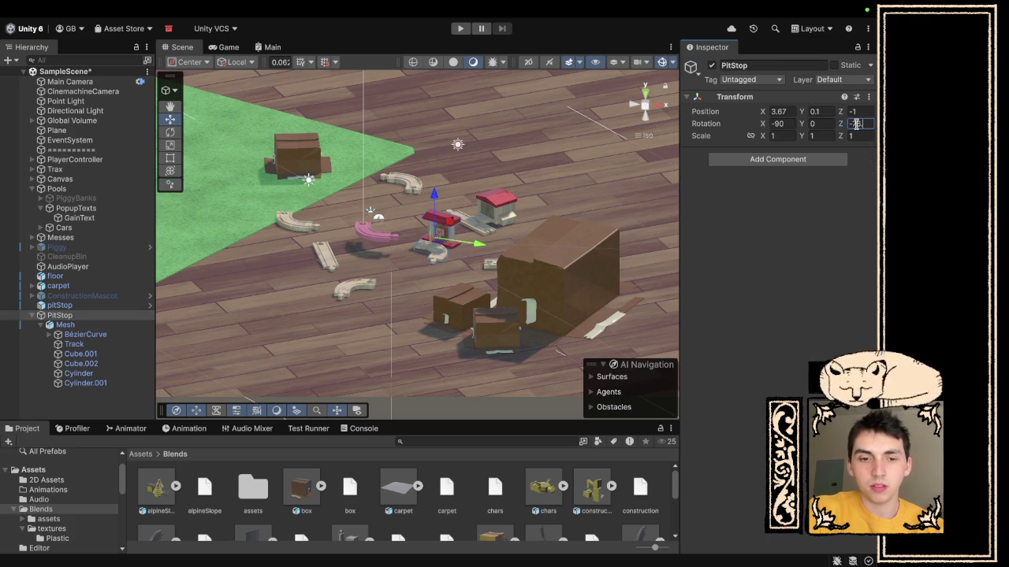
pyautogui.click(461, 29)
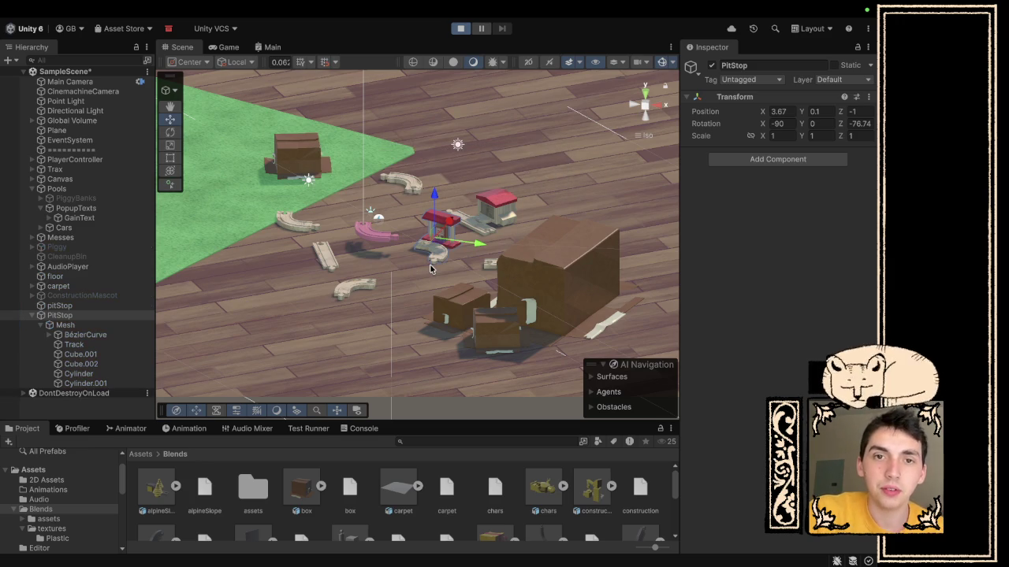
# - Snap the pit stop piece onto the track in the Game view, then exit Play mode
pyautogui.click(495, 226)
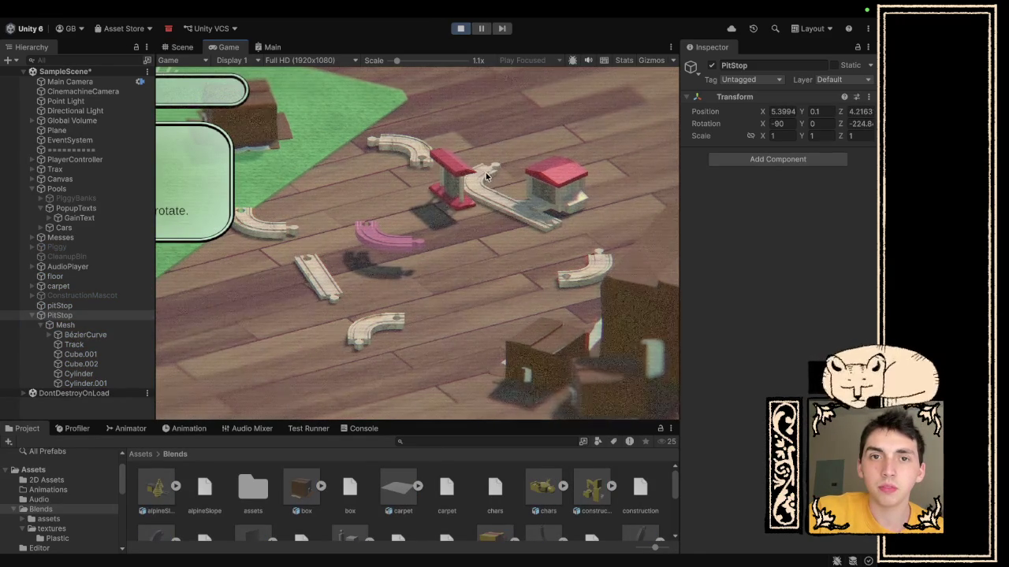
pyautogui.click(459, 30)
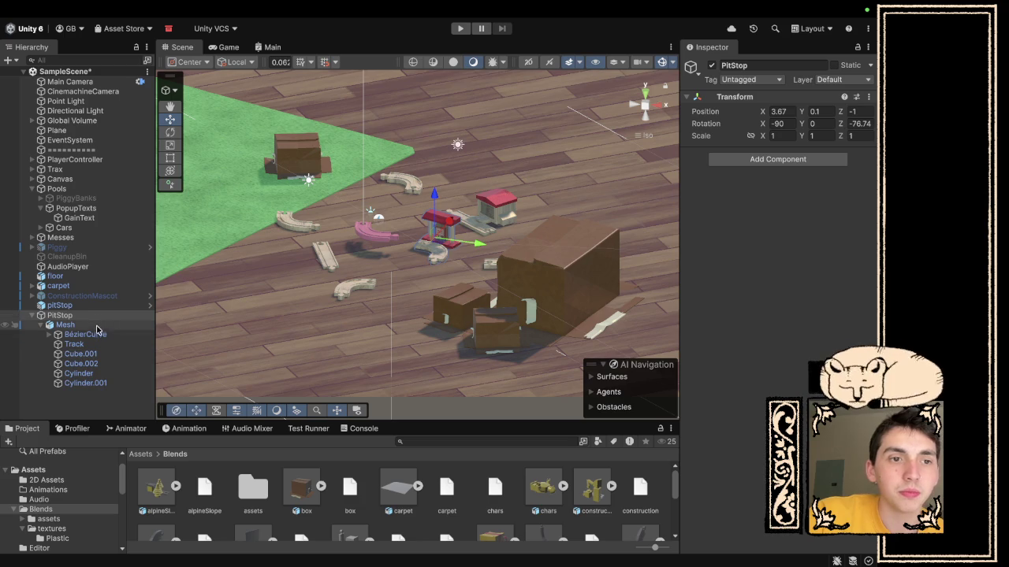
# - Set the Track's Placement Data Flip Axis to 0, 1, 0 and start a play test
pyautogui.click(83, 344)
pyautogui.scroll(-15, 733, 435)
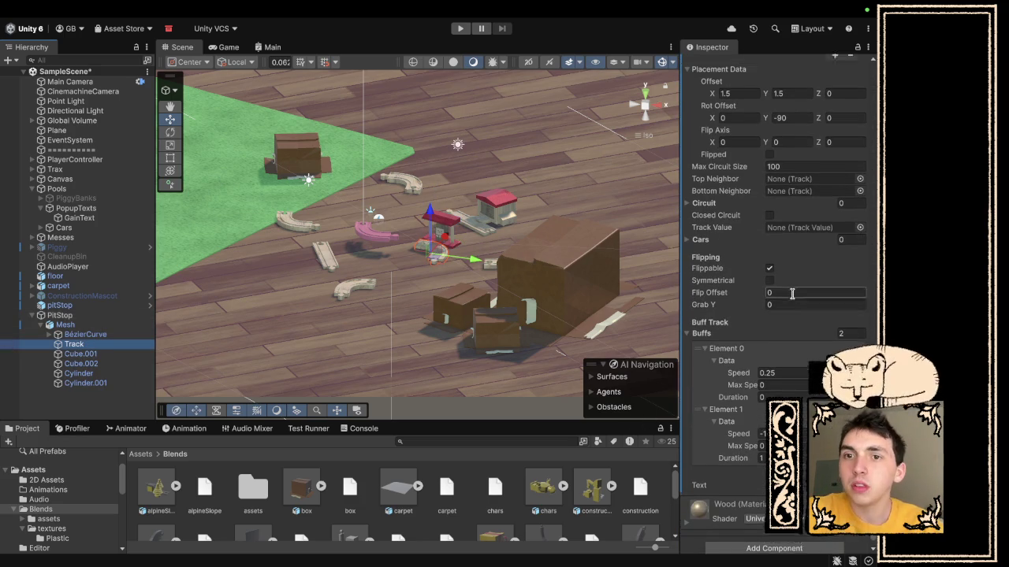
pyautogui.scroll(5, 752, 294)
pyautogui.click(744, 273)
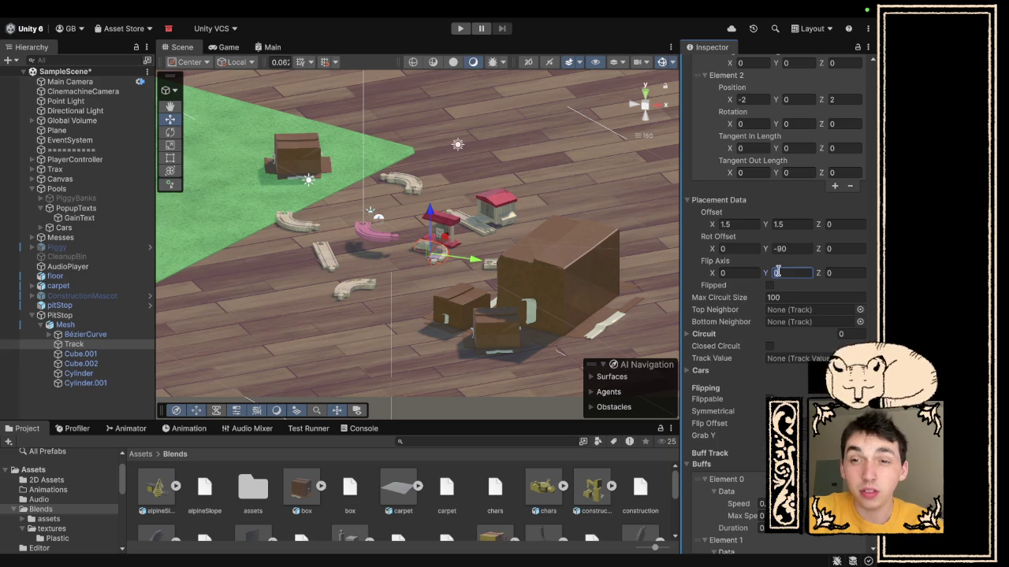
pyautogui.write('1')
pyautogui.click(461, 29)
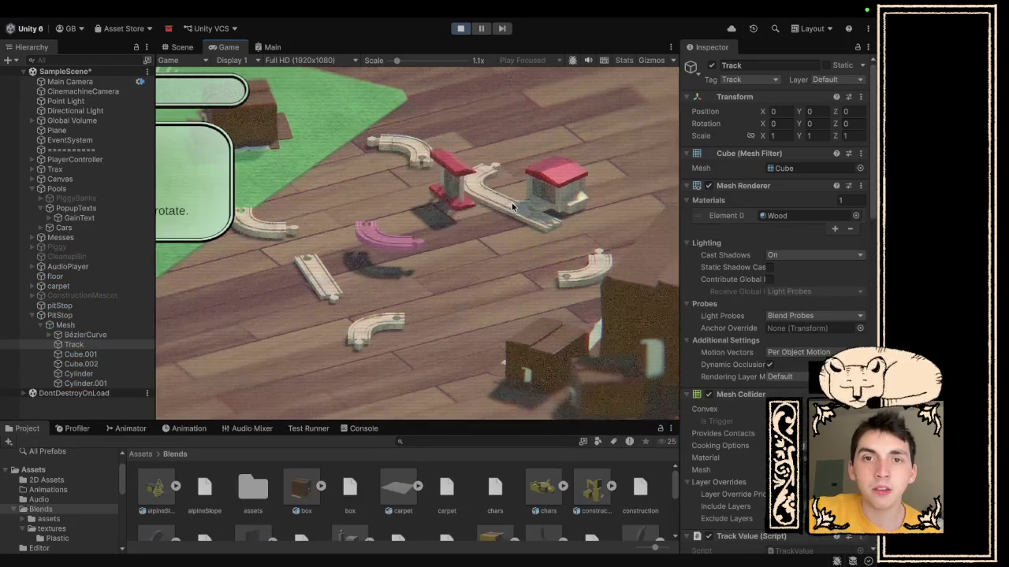
# - Flip the pit stop piece repeatedly, drag a curve onto its left end, then stop playing
pyautogui.click(481, 186)
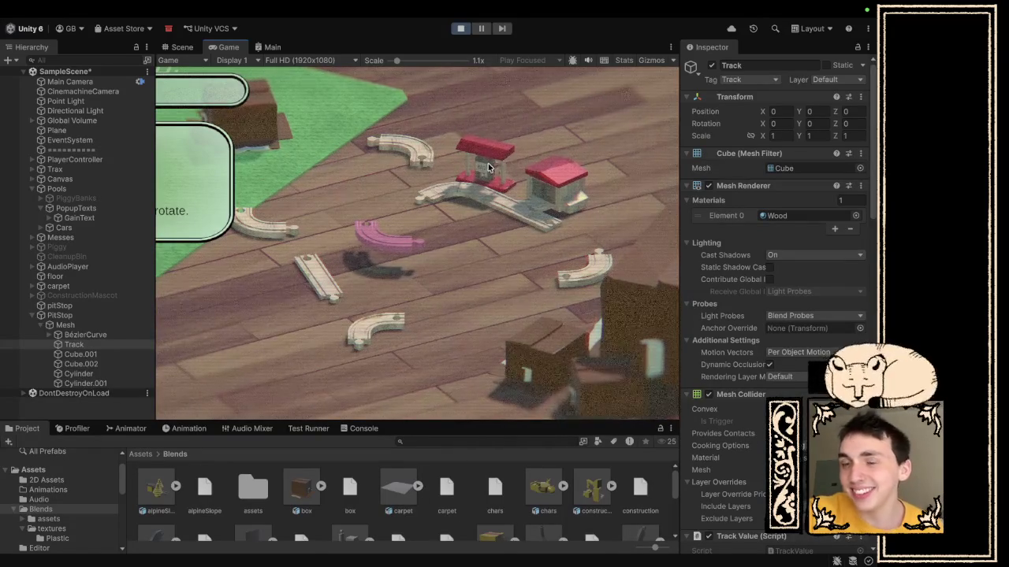
pyautogui.click(469, 191)
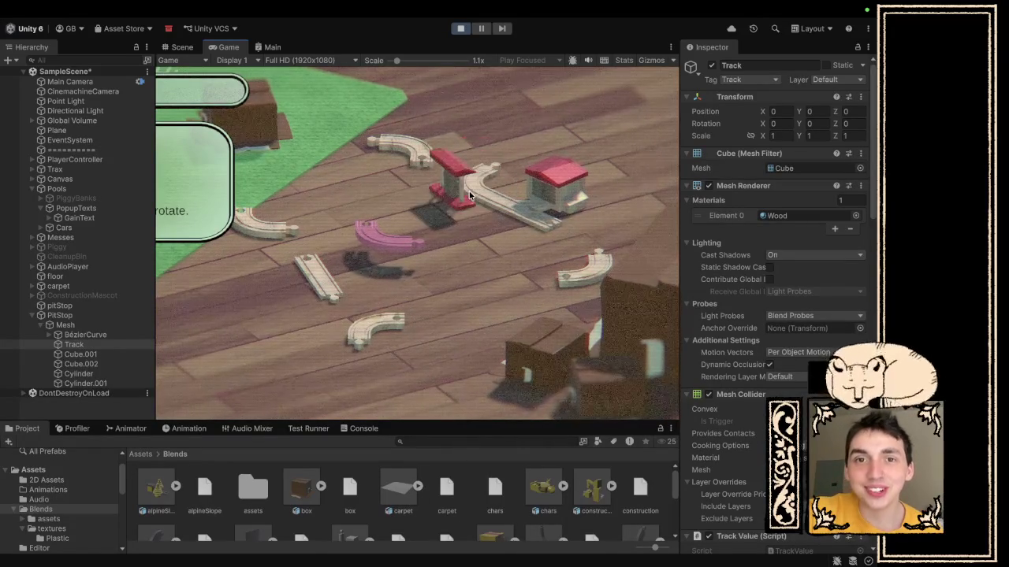
pyautogui.click(469, 191)
pyautogui.click(469, 191)
pyautogui.click(469, 190)
pyautogui.click(468, 191)
pyautogui.click(469, 190)
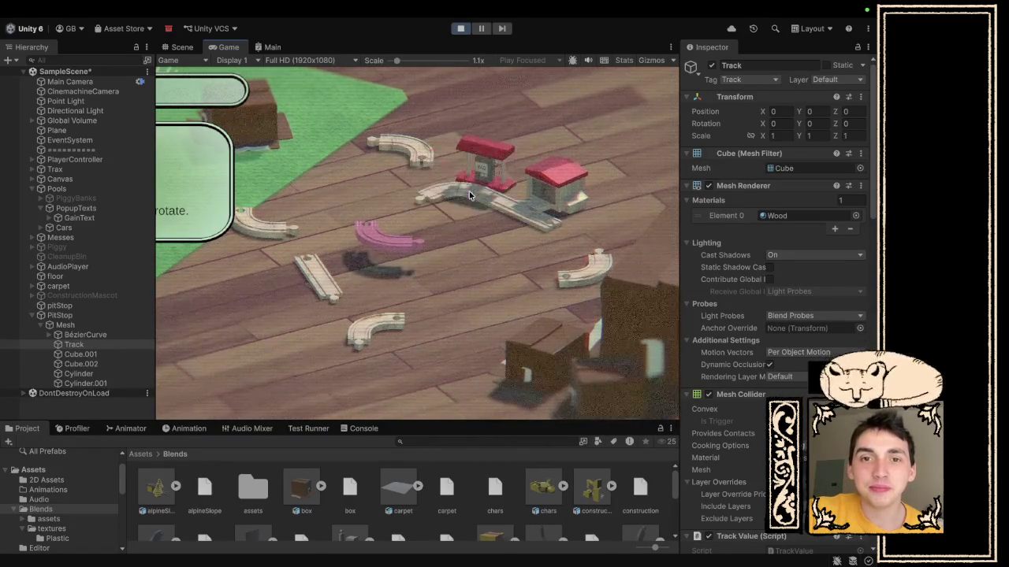
pyautogui.click(469, 190)
pyautogui.click(469, 191)
pyautogui.click(469, 190)
pyautogui.click(469, 191)
pyautogui.click(469, 191)
pyautogui.click(468, 191)
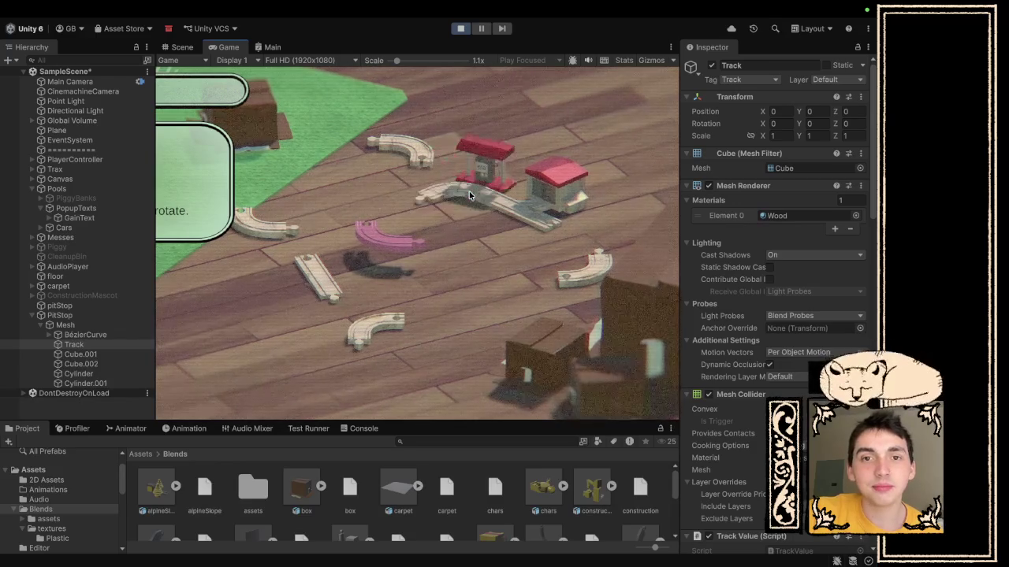
pyautogui.click(469, 190)
pyautogui.click(469, 191)
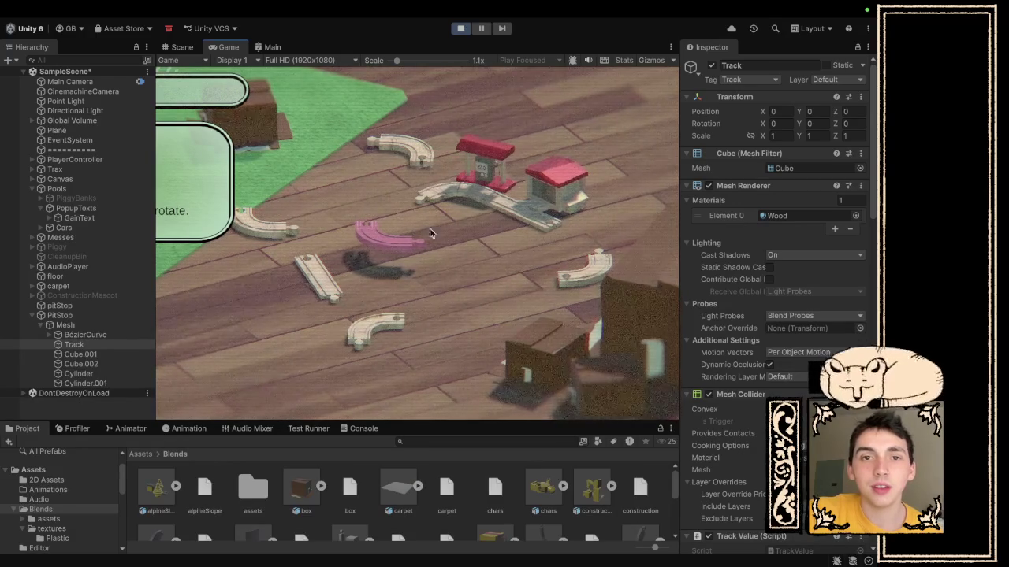
pyautogui.moveTo(405, 144)
pyautogui.mouseDown()
pyautogui.moveTo(407, 205)
pyautogui.moveTo(406, 189)
pyautogui.moveTo(494, 165)
pyautogui.mouseUp()
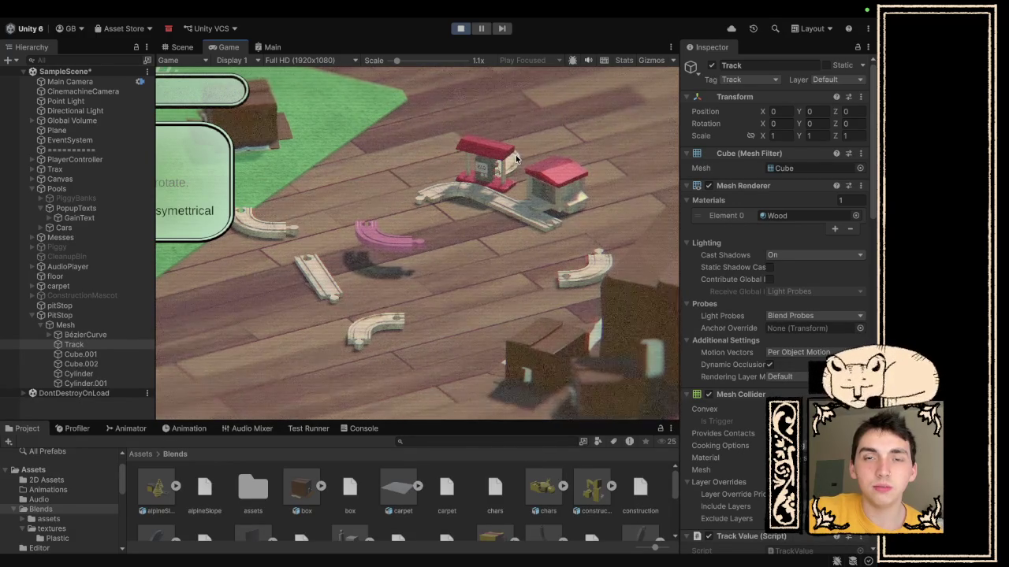
pyautogui.click(462, 32)
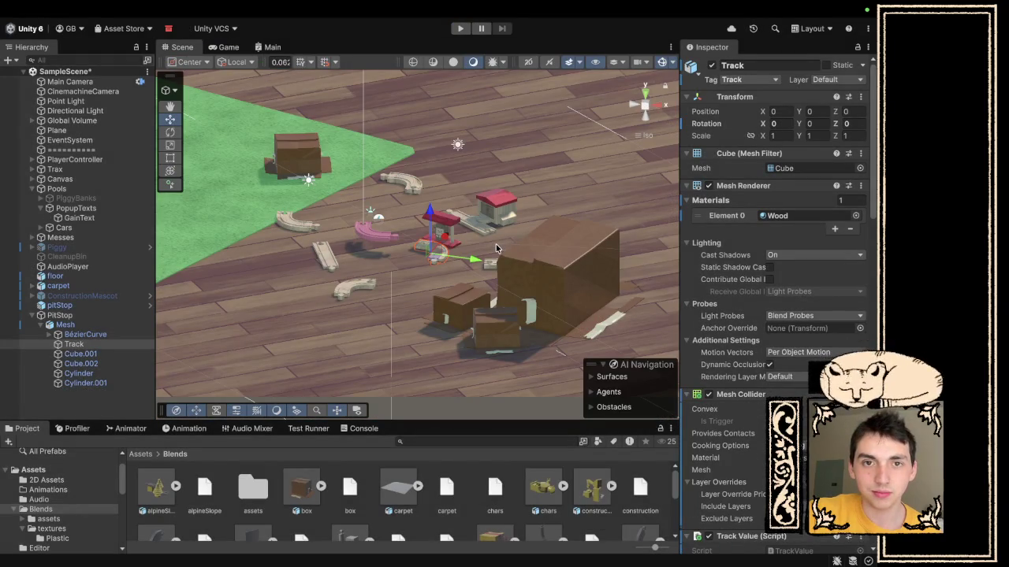
# - Inspect the pit stop's Mesh, BézierCurve and Track, then curve (1)'s Placement Data
pyautogui.click(82, 325)
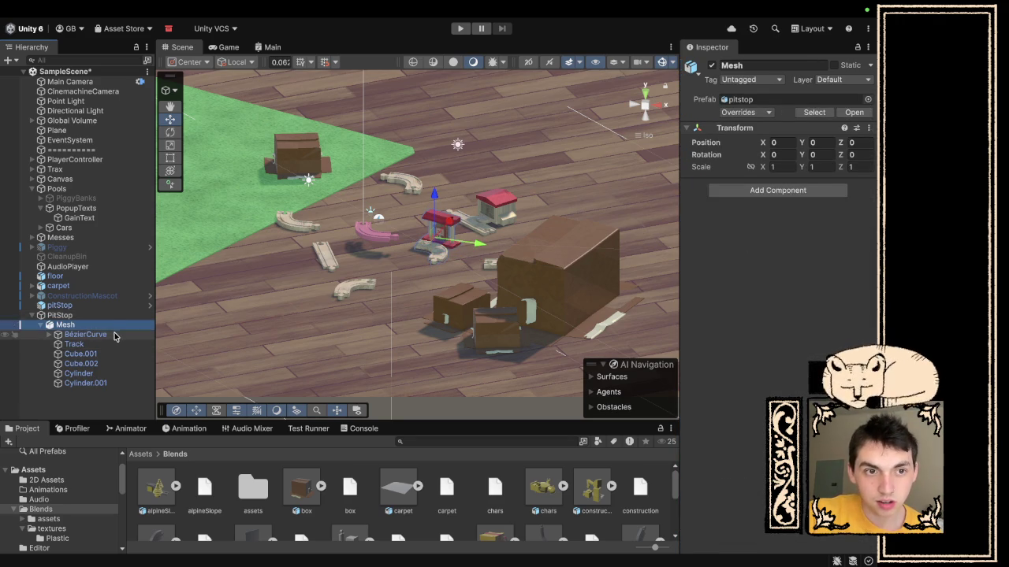
pyautogui.click(114, 336)
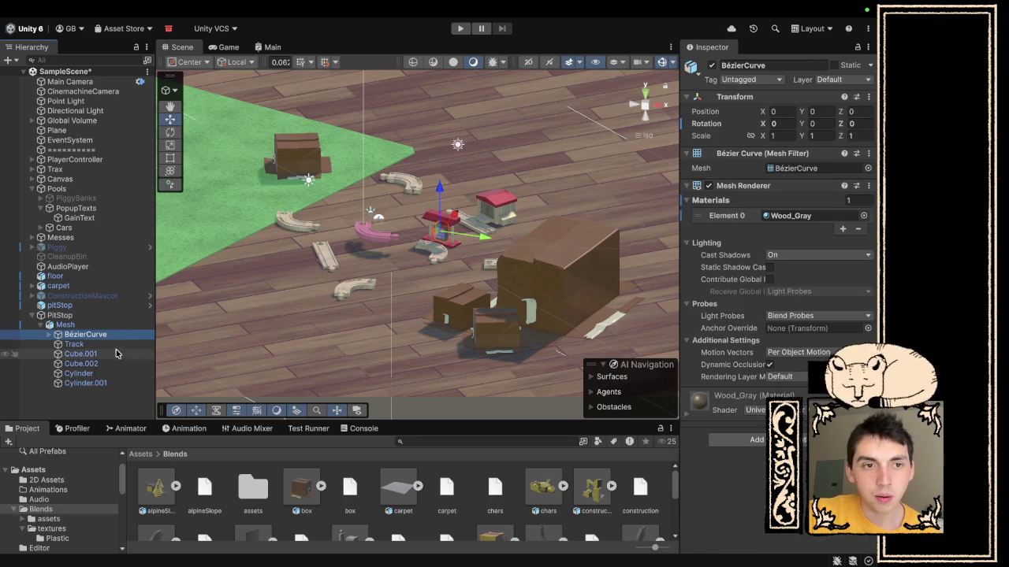
pyautogui.click(74, 344)
pyautogui.scroll(-10, 798, 391)
pyautogui.scroll(-10, 798, 391)
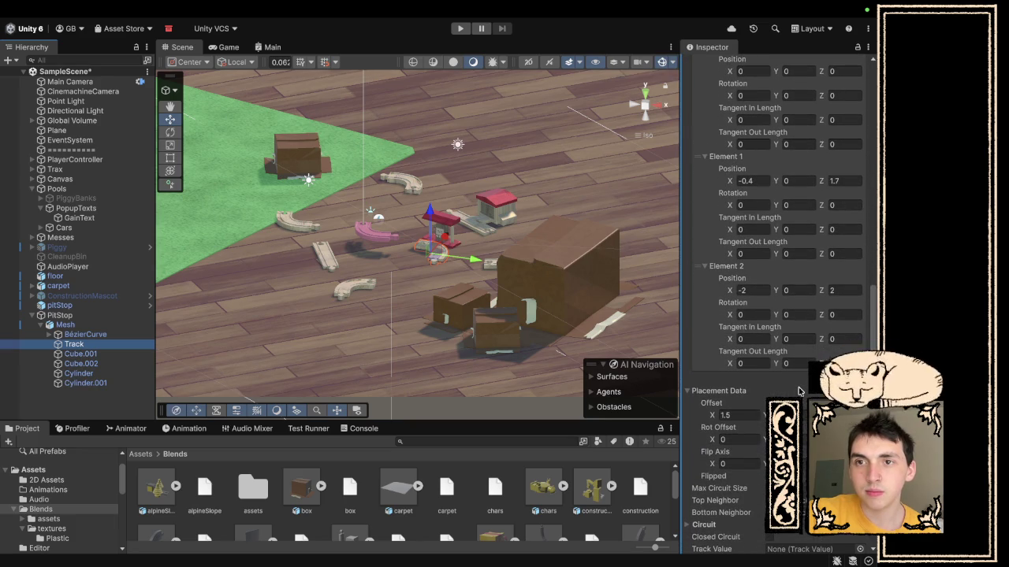
pyautogui.scroll(-3, 798, 391)
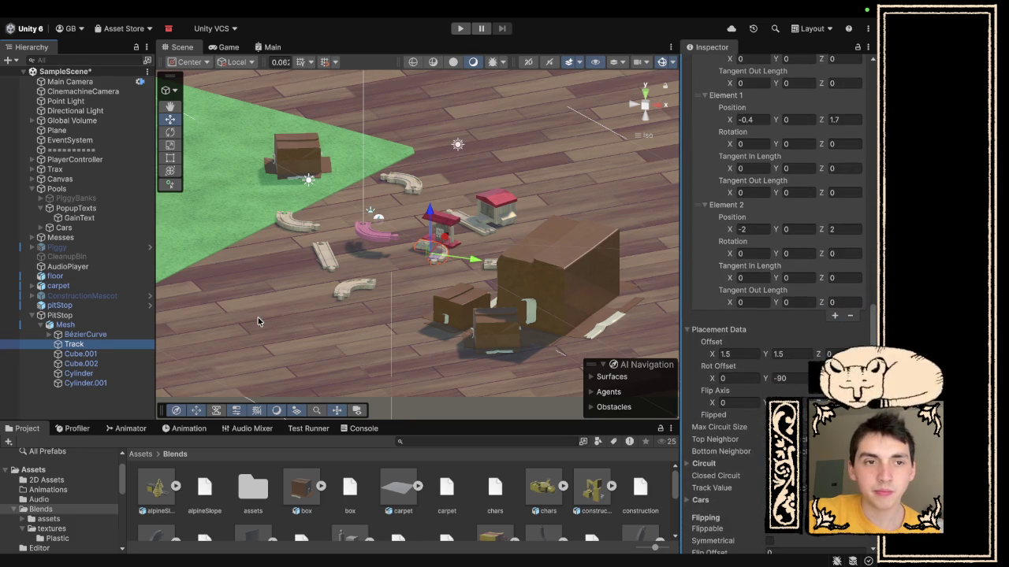
pyautogui.click(32, 170)
pyautogui.click(87, 198)
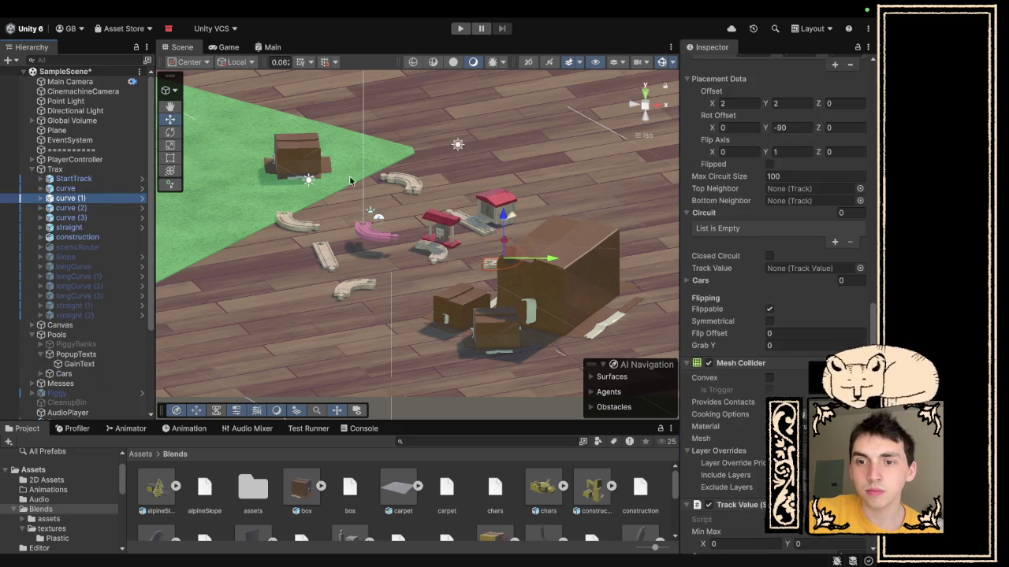
pyautogui.scroll(-10, 714, 361)
pyautogui.scroll(5, 713, 361)
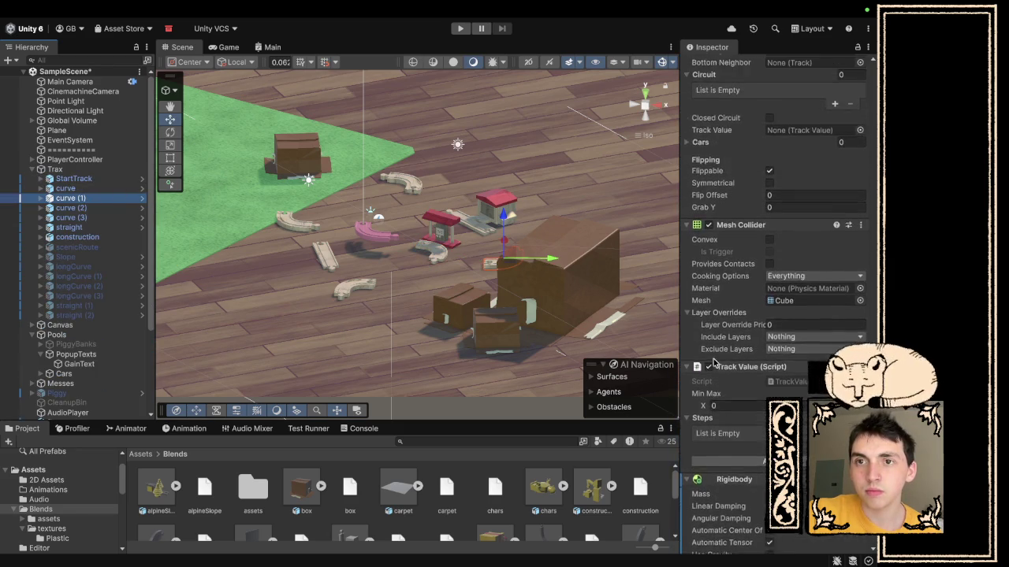
pyautogui.scroll(8, 713, 361)
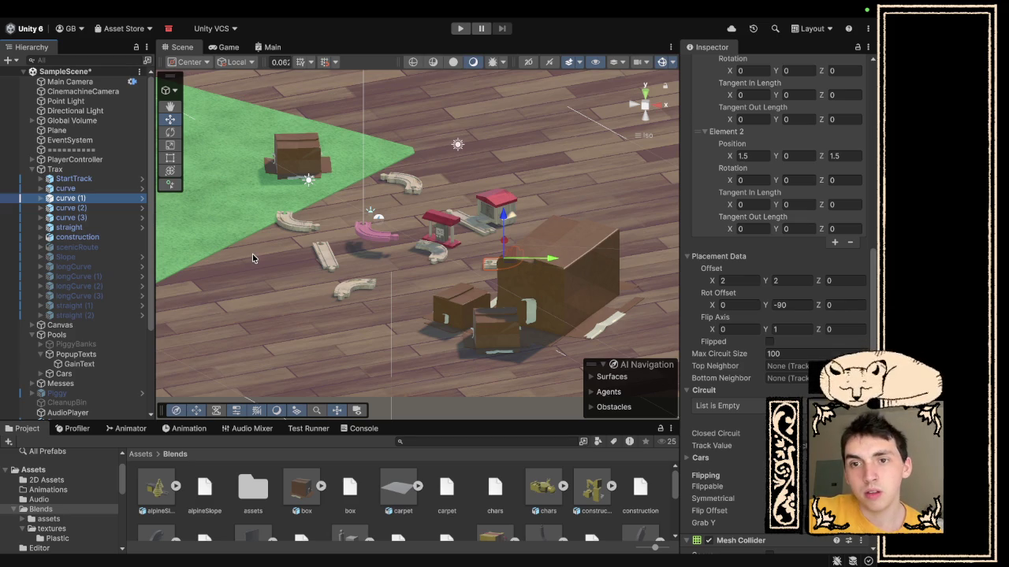
pyautogui.scroll(-3, 85, 361)
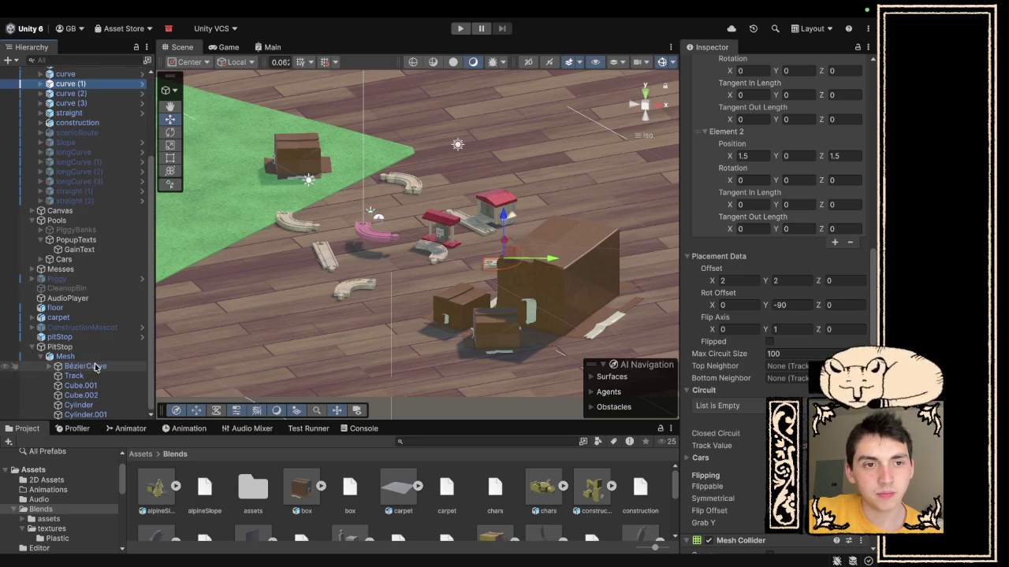
# - Set the pit stop Track's Placement Data Offset X to -2
pyautogui.click(83, 376)
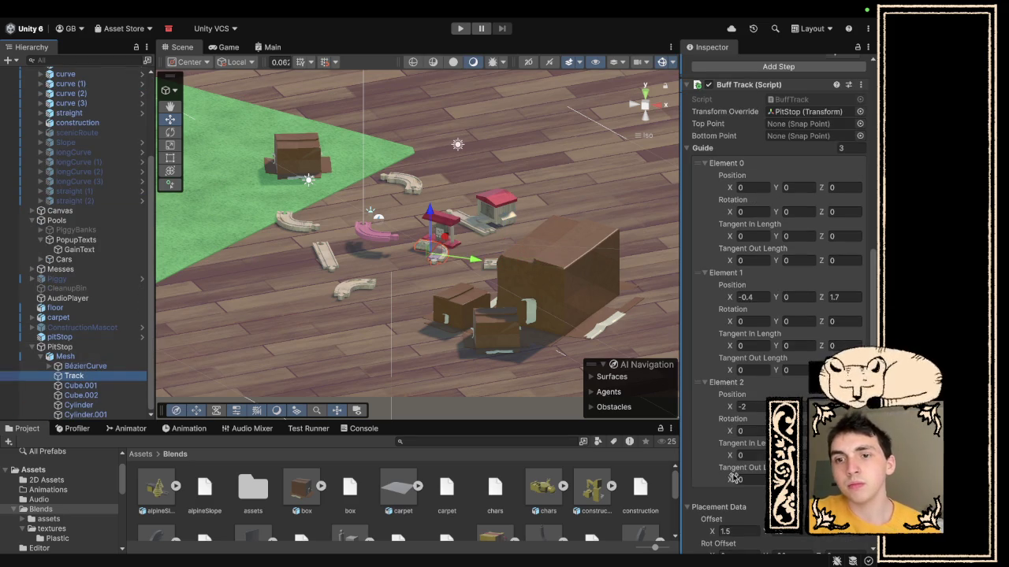
pyautogui.scroll(-6, 734, 479)
pyautogui.click(740, 287)
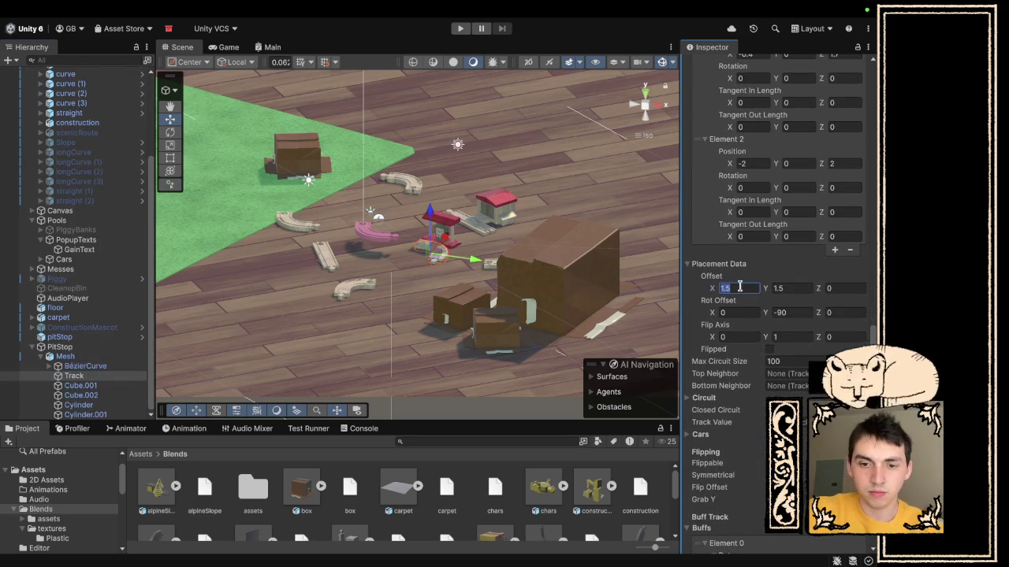
pyautogui.write('-2')
pyautogui.click(804, 287)
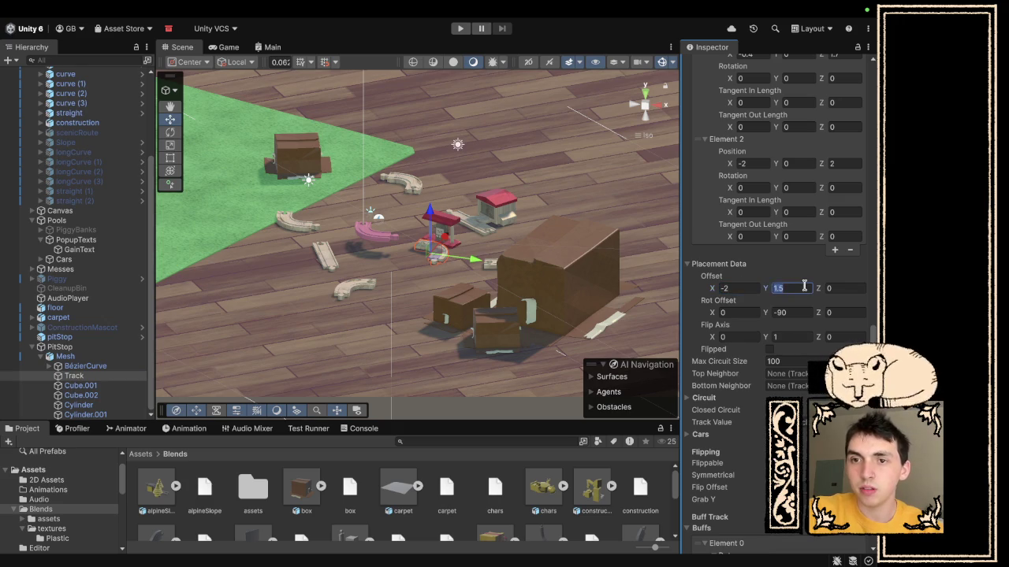
pyautogui.write('2')
pyautogui.scroll(3, 803, 287)
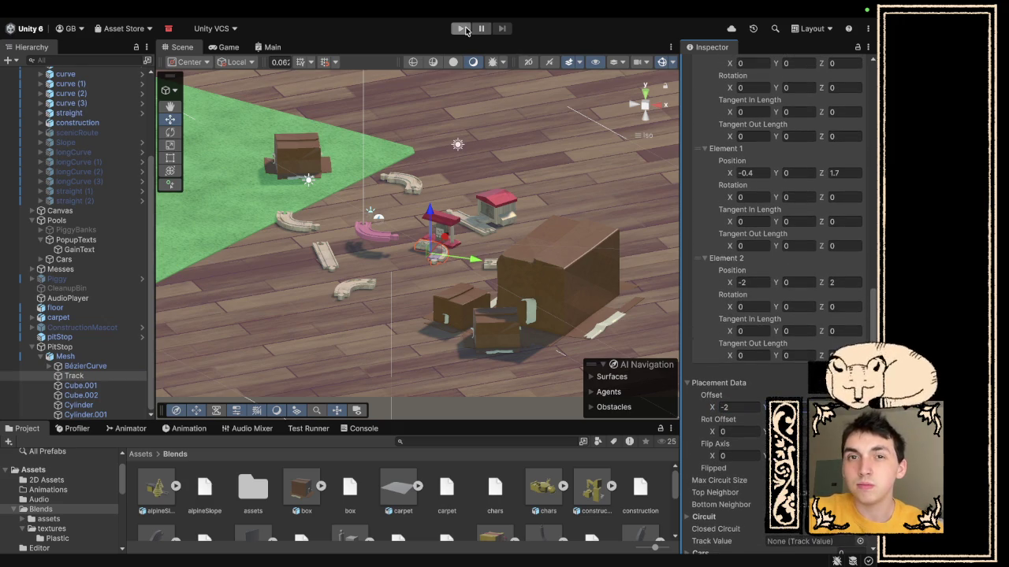
pyautogui.click(462, 29)
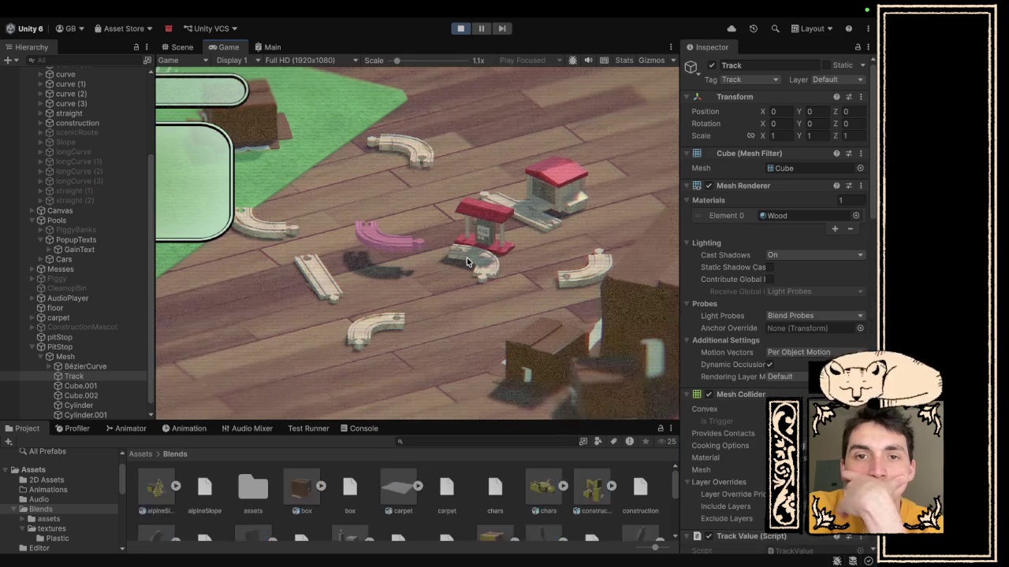
pyautogui.moveTo(466, 263)
pyautogui.mouseDown()
pyautogui.moveTo(508, 189)
pyautogui.moveTo(497, 161)
pyautogui.mouseUp()
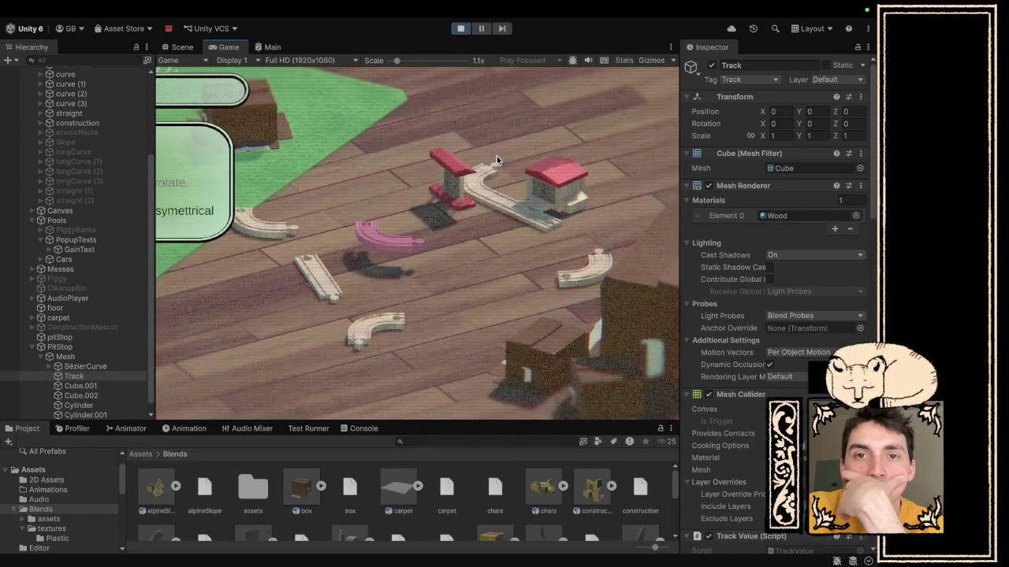
pyautogui.click(461, 30)
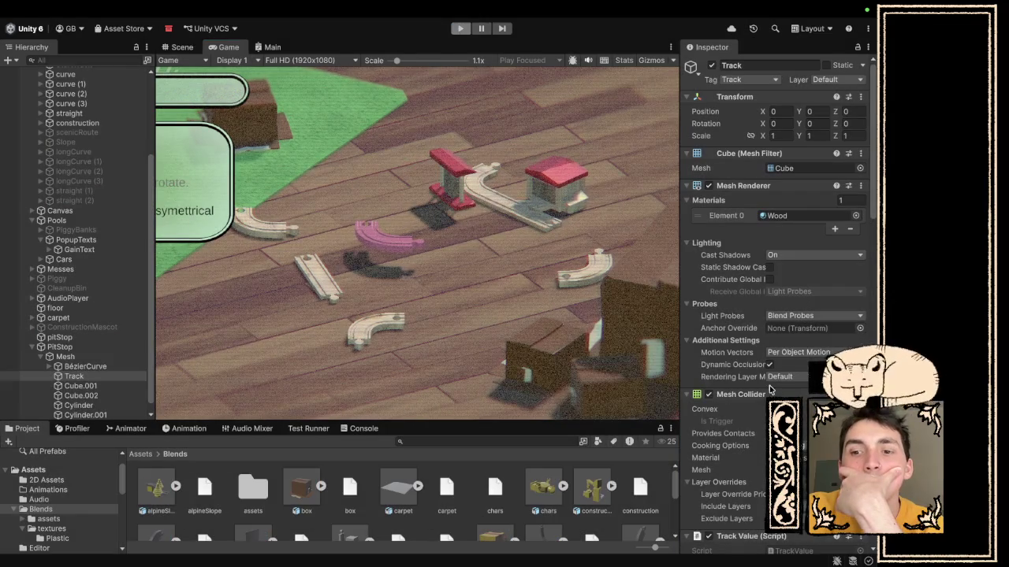
pyautogui.scroll(-10, 768, 386)
# - Compare straight (1)'s offsets, then start setting the pit stop Track's Offset Y to 2
pyautogui.scroll(2, 762, 370)
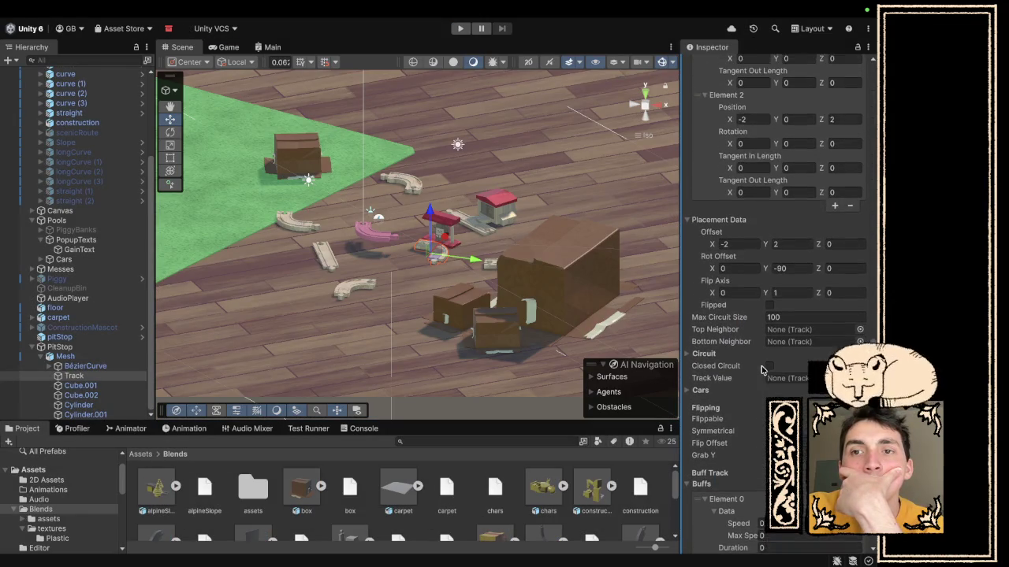
pyautogui.scroll(5, 761, 367)
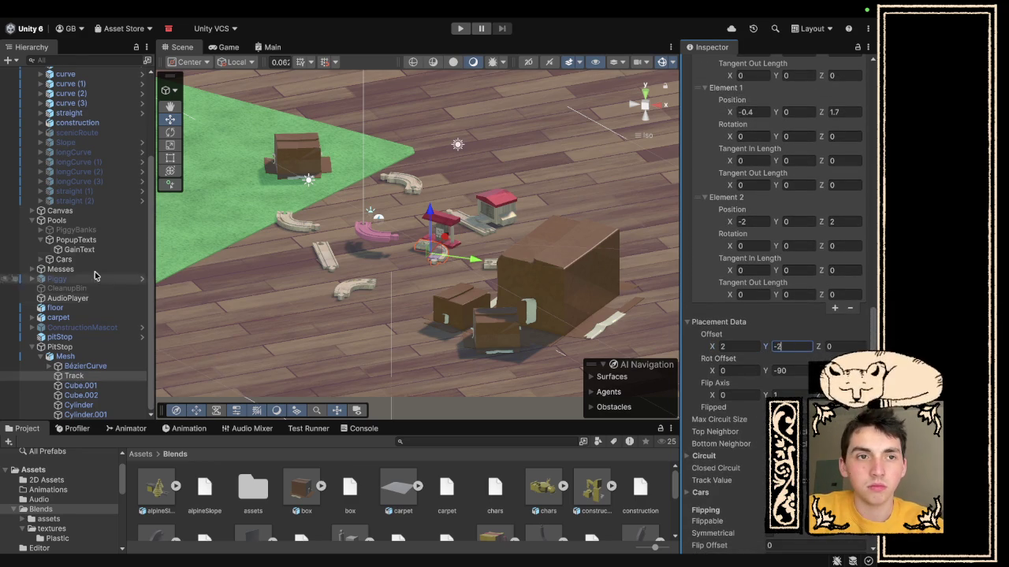
pyautogui.click(81, 191)
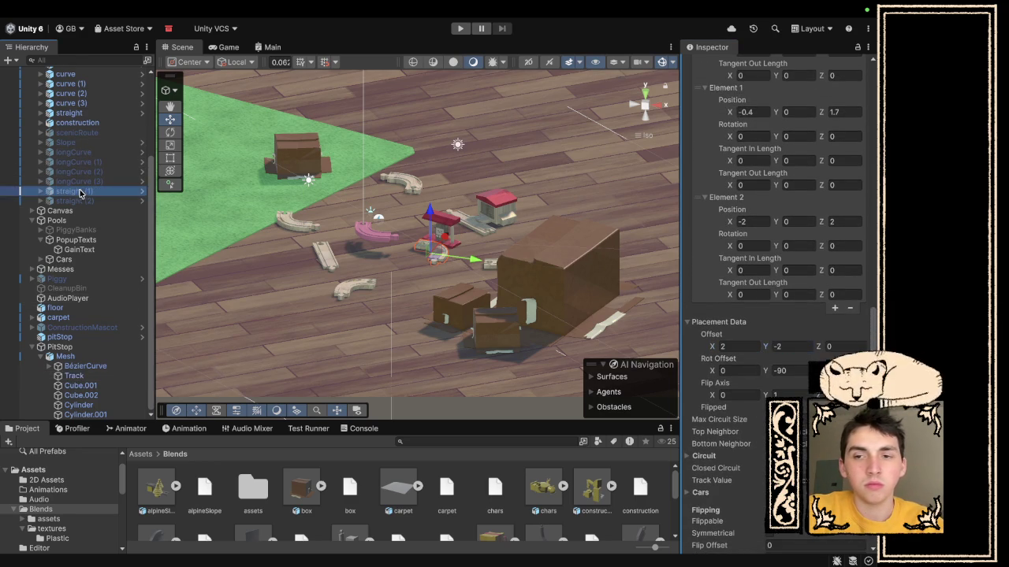
pyautogui.scroll(12, 739, 377)
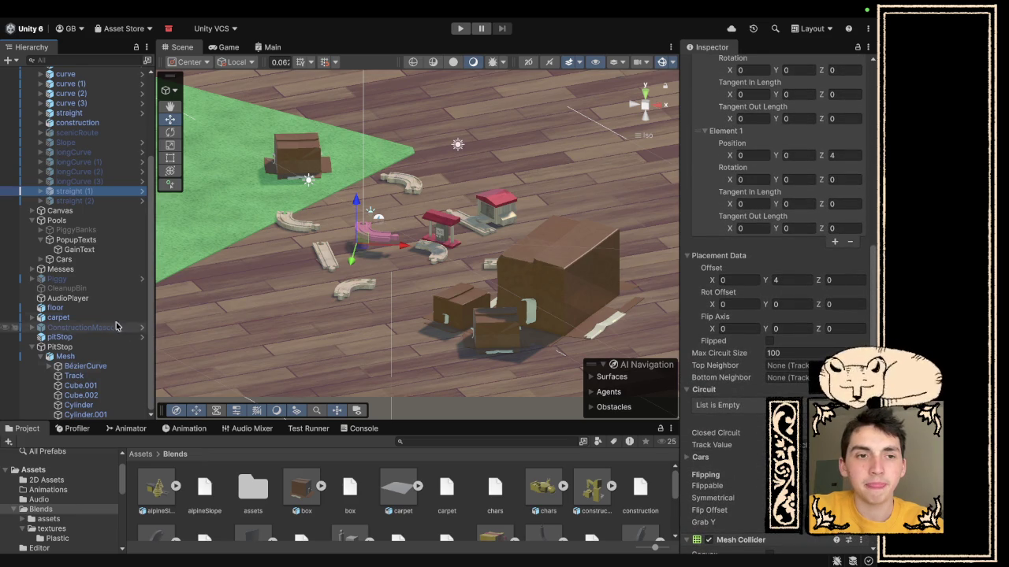
pyautogui.click(98, 379)
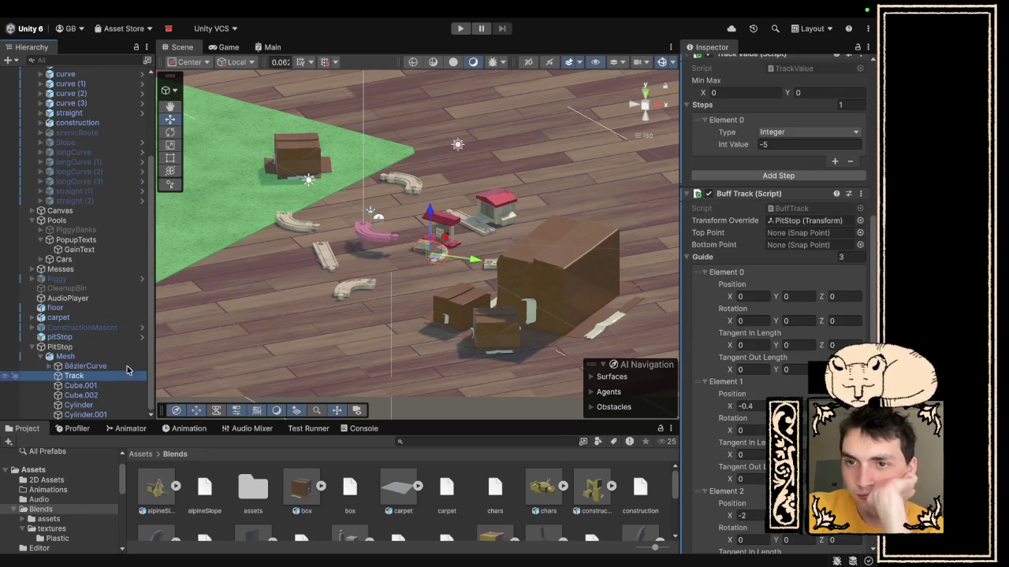
pyautogui.scroll(-10, 739, 396)
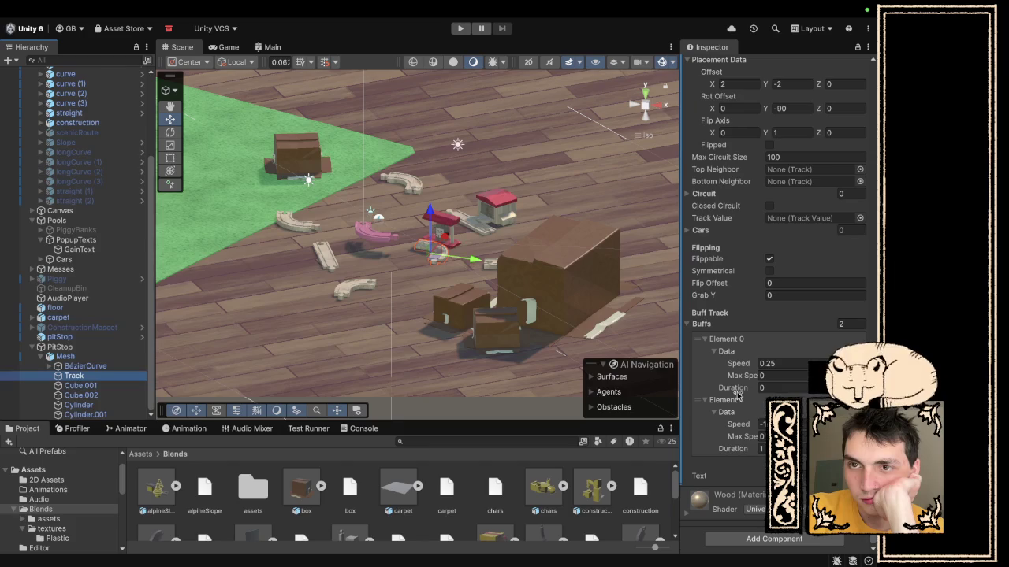
pyautogui.click(793, 84)
pyautogui.write('2')
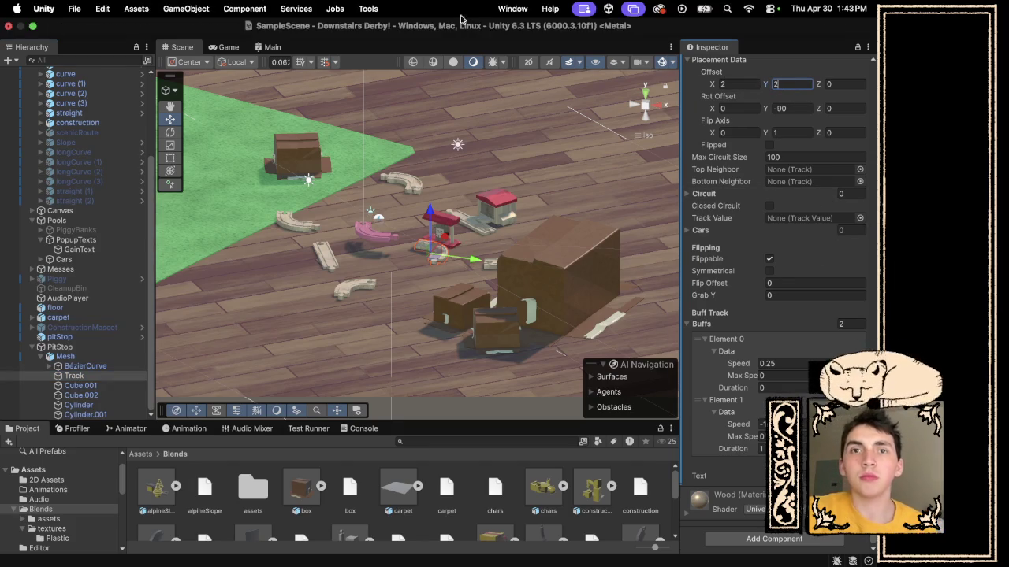
pyautogui.click(460, 29)
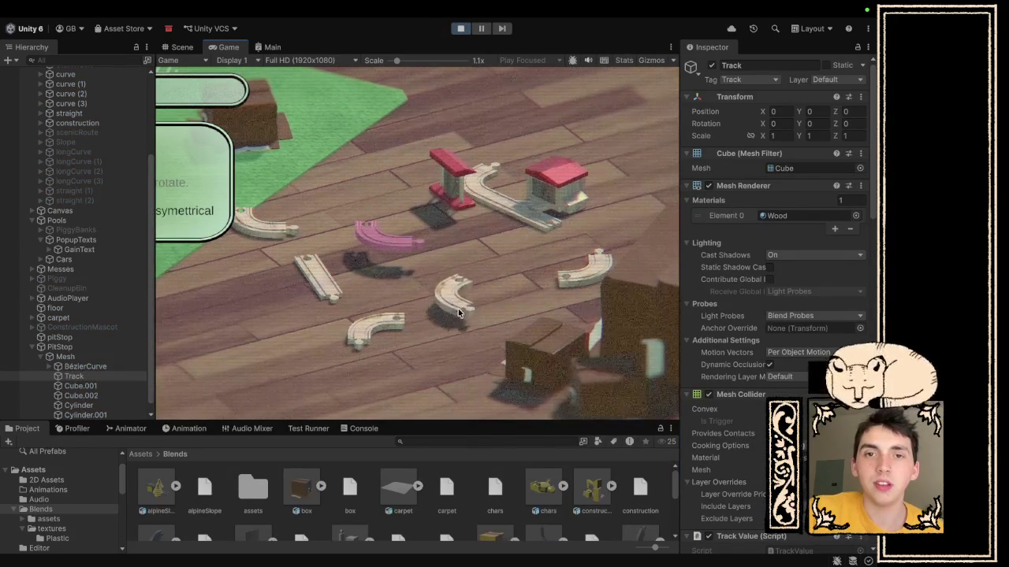
pyautogui.moveTo(464, 327)
pyautogui.mouseDown()
pyautogui.moveTo(451, 264)
pyautogui.moveTo(423, 219)
pyautogui.moveTo(510, 193)
pyautogui.mouseUp()
pyautogui.click(460, 28)
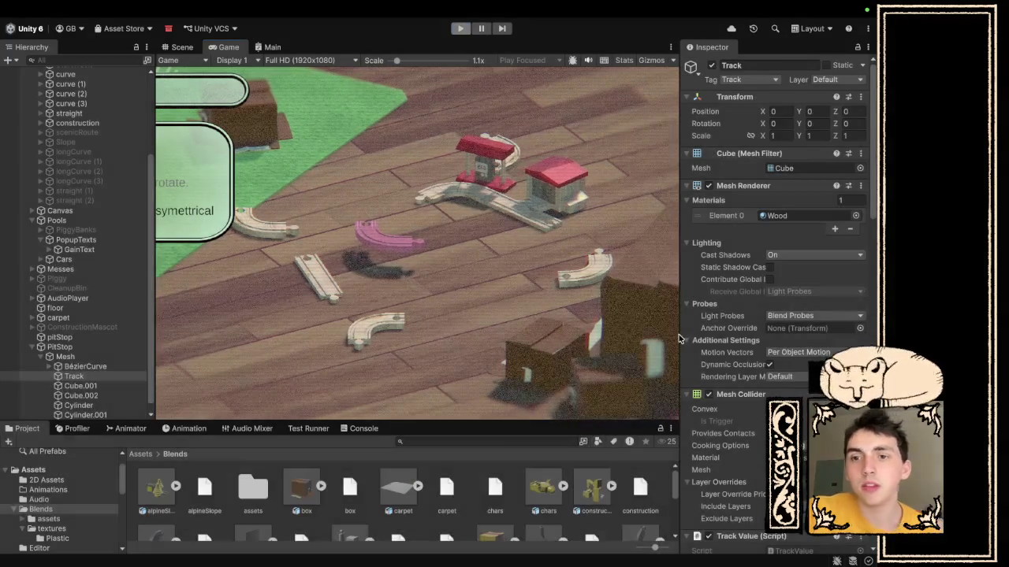
pyautogui.scroll(-3, 712, 388)
pyautogui.scroll(-10, 712, 387)
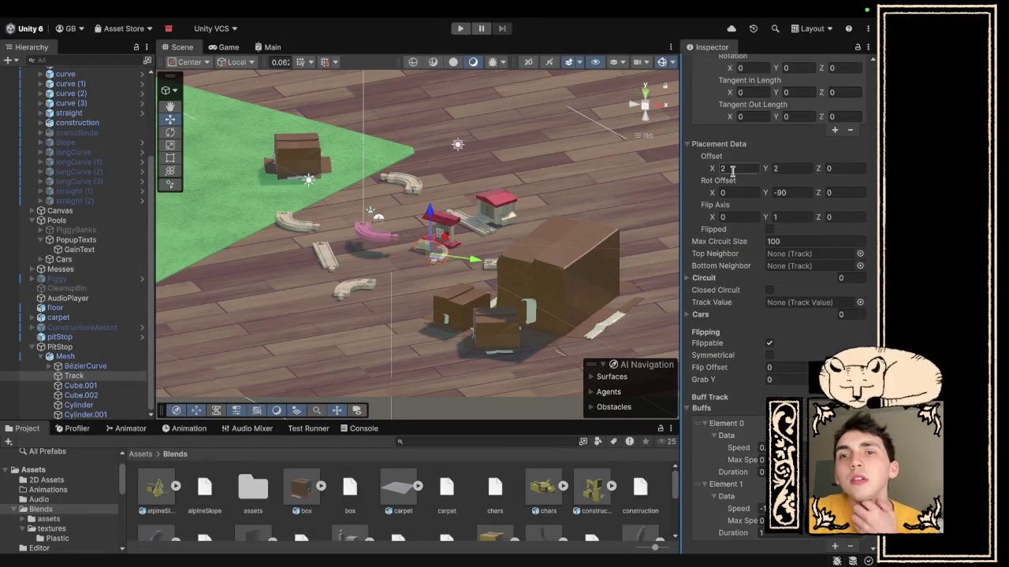
# - Set the Track's Offset X to -2 and Rot Offset Y to 90, then start a play test
pyautogui.click(733, 166)
pyautogui.write('-2')
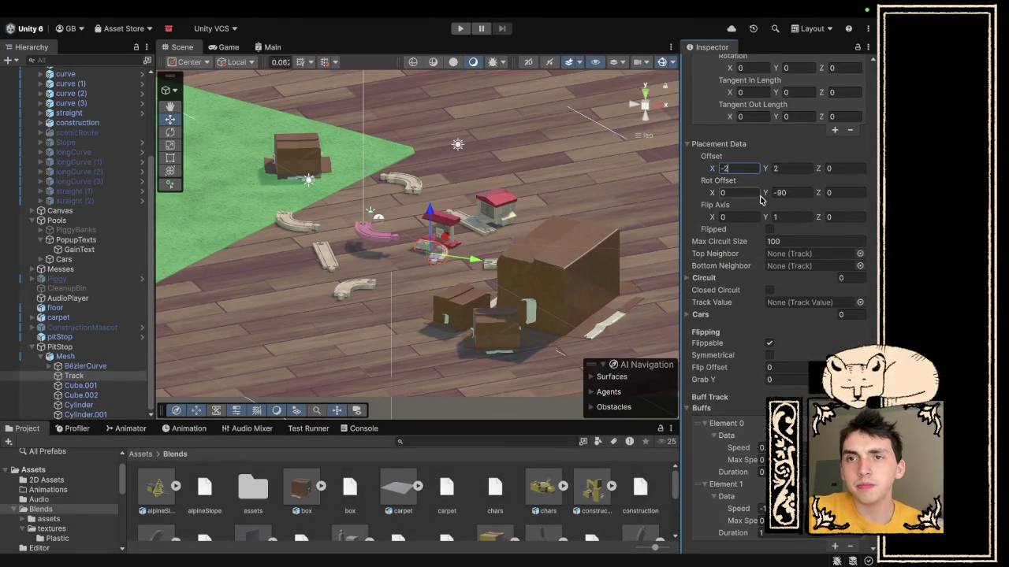
pyautogui.scroll(10, 762, 201)
pyautogui.scroll(15, 762, 202)
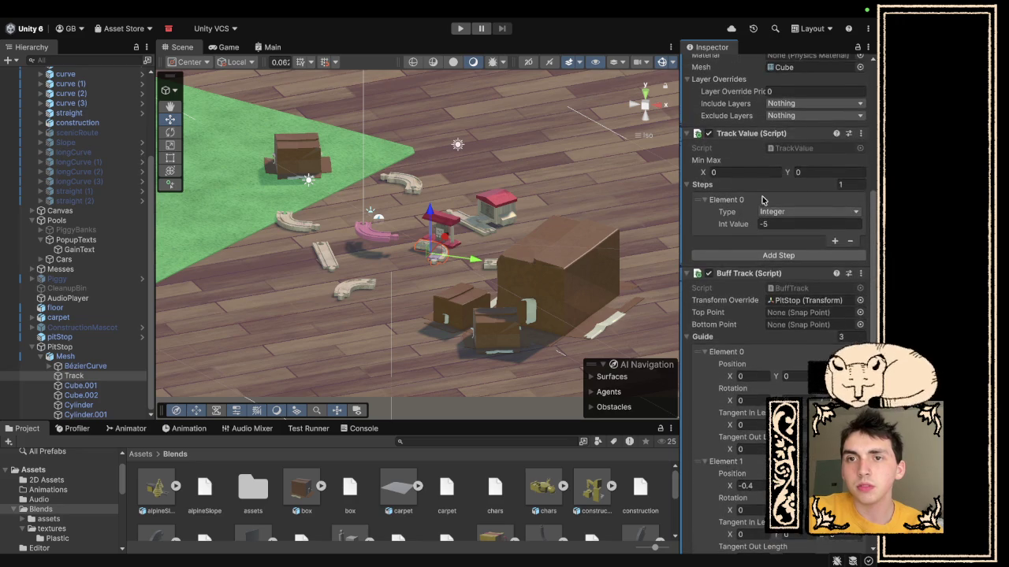
pyautogui.scroll(-8, 762, 202)
pyautogui.scroll(-10, 761, 202)
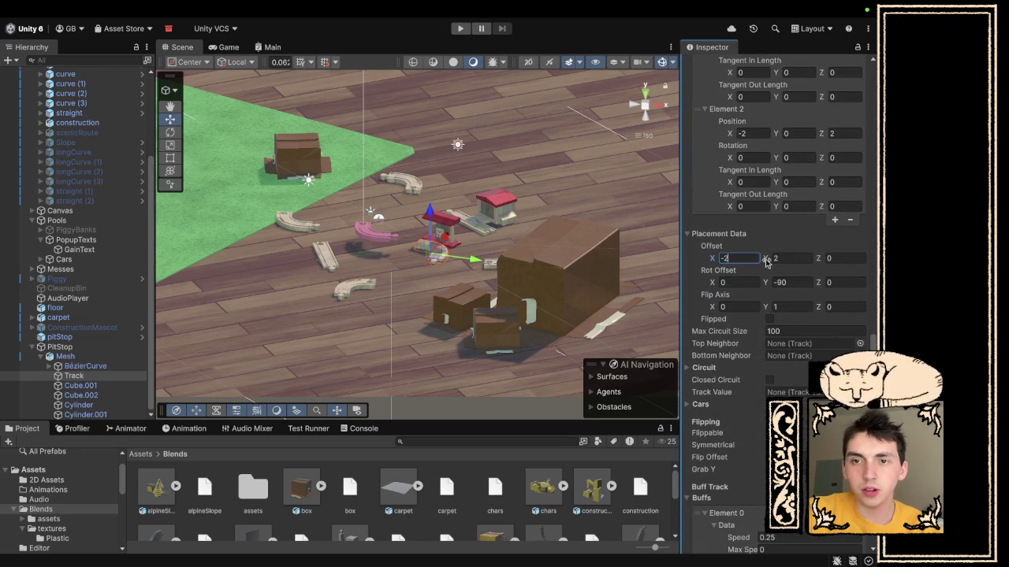
pyautogui.press('Return')
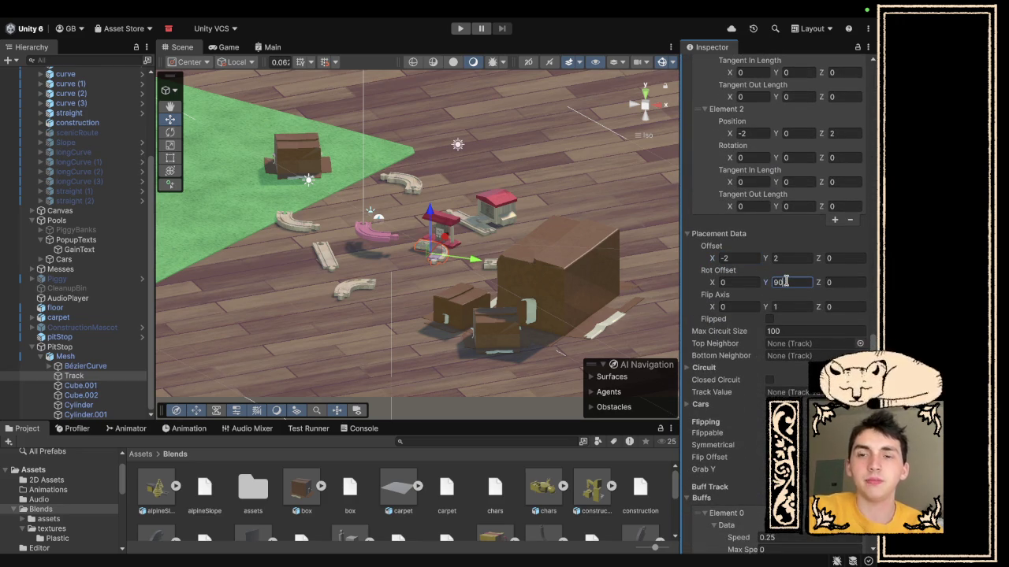
pyautogui.click(457, 28)
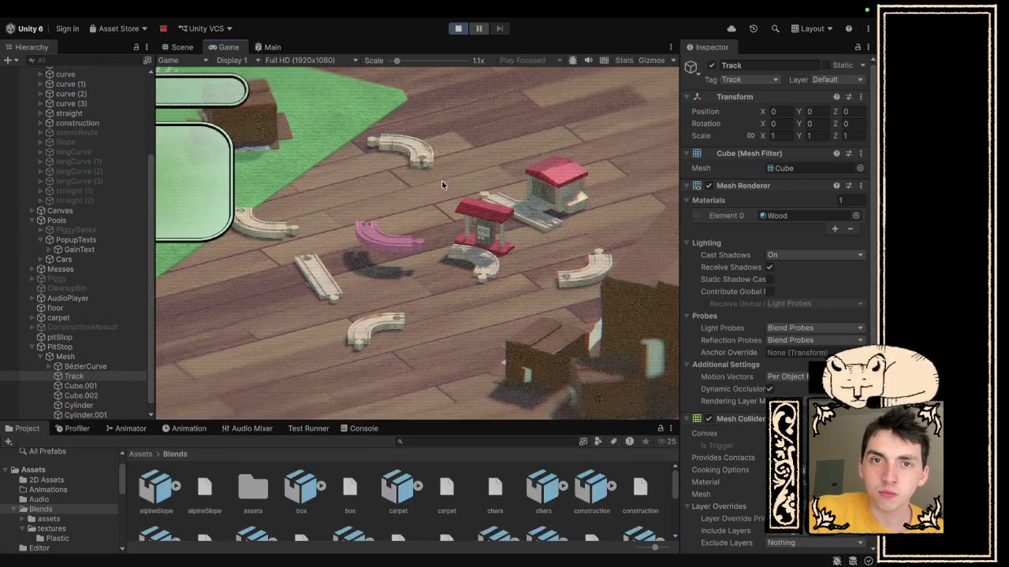
pyautogui.moveTo(486, 230)
pyautogui.mouseDown()
pyautogui.moveTo(500, 208)
pyautogui.moveTo(434, 142)
pyautogui.moveTo(493, 159)
pyautogui.moveTo(422, 154)
pyautogui.moveTo(393, 195)
pyautogui.moveTo(426, 201)
pyautogui.moveTo(456, 185)
pyautogui.mouseUp()
pyautogui.moveTo(339, 271); pyautogui.dragTo(440, 259)
pyautogui.moveTo(374, 329)
pyautogui.mouseDown()
pyautogui.moveTo(473, 268)
pyautogui.moveTo(578, 278)
pyautogui.moveTo(580, 247)
pyautogui.mouseUp()
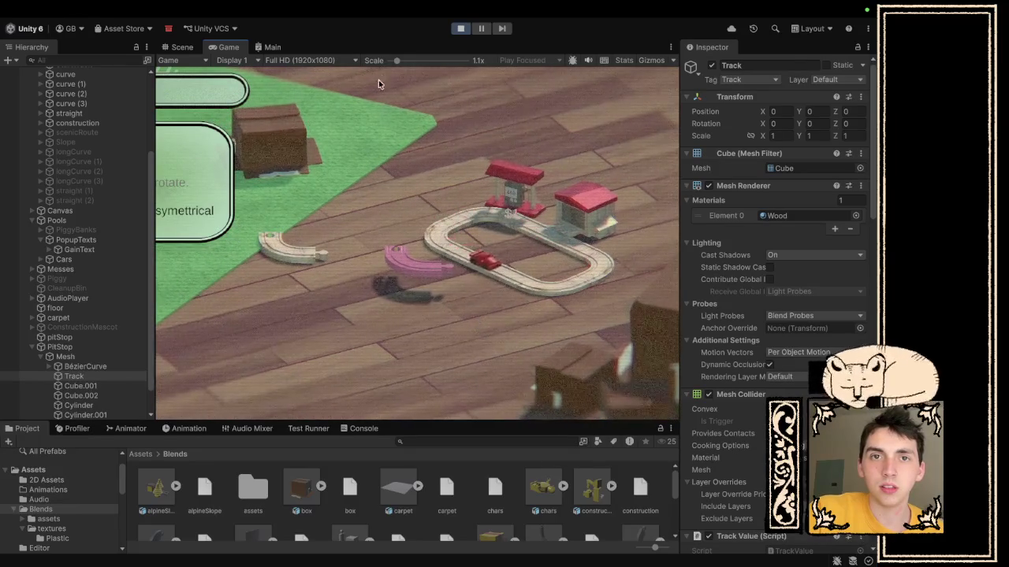
pyautogui.moveTo(397, 61); pyautogui.dragTo(372, 62)
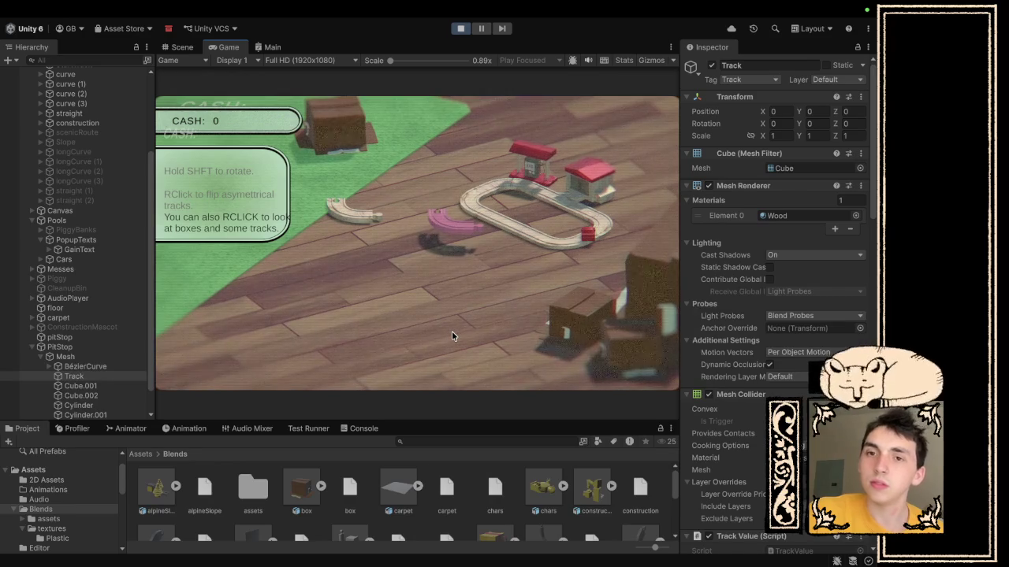
pyautogui.click(457, 28)
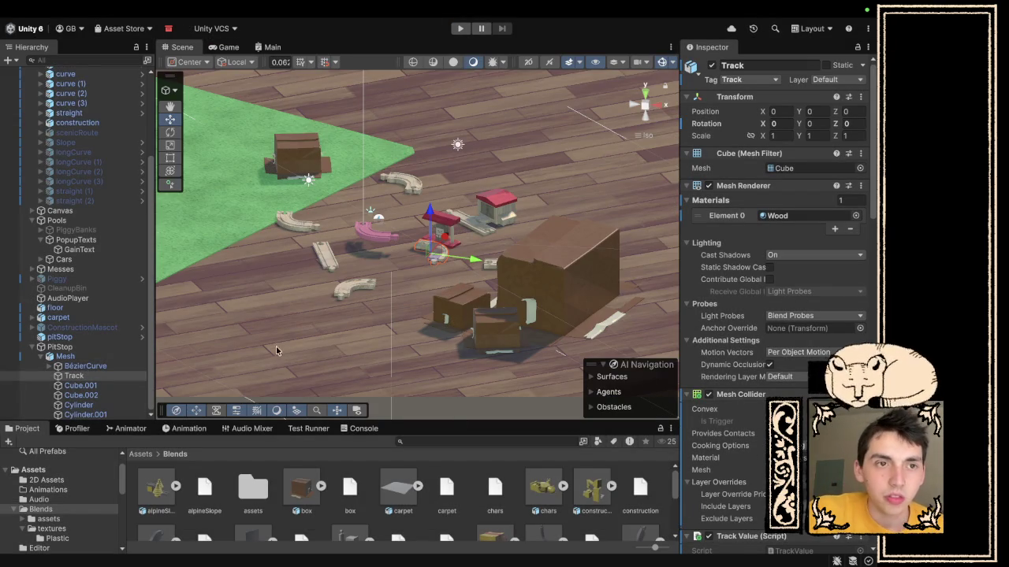
# - Change the pit stop Track's Buffs Element 1 Speed from -1 to -5
pyautogui.click(74, 376)
pyautogui.scroll(-10, 720, 426)
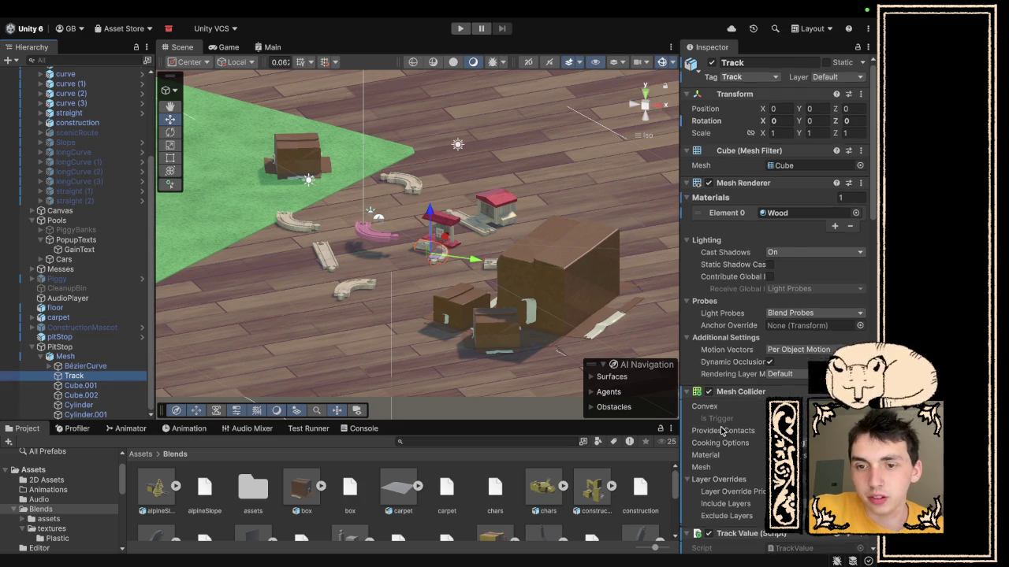
pyautogui.scroll(-10, 719, 426)
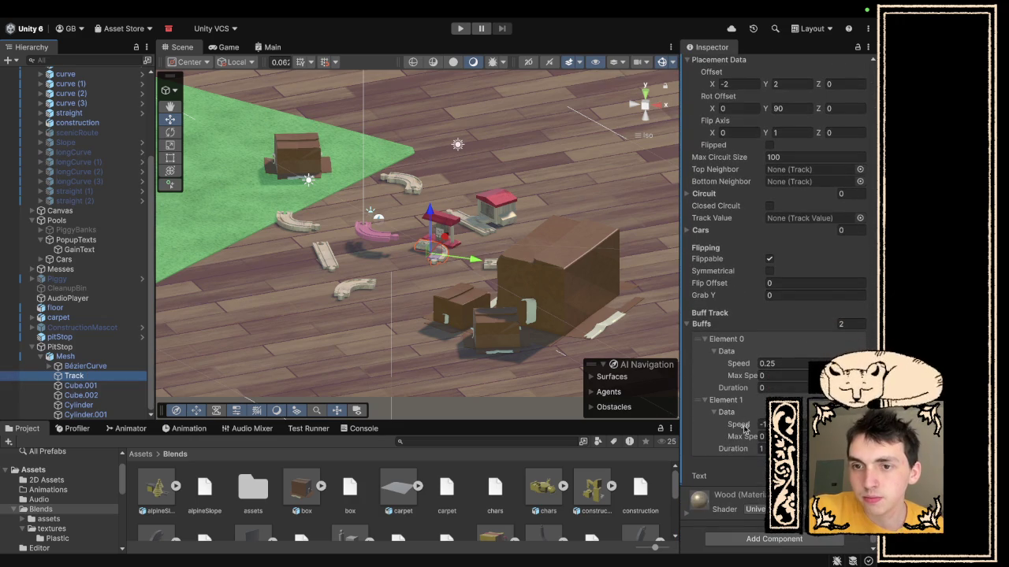
pyautogui.click(762, 424)
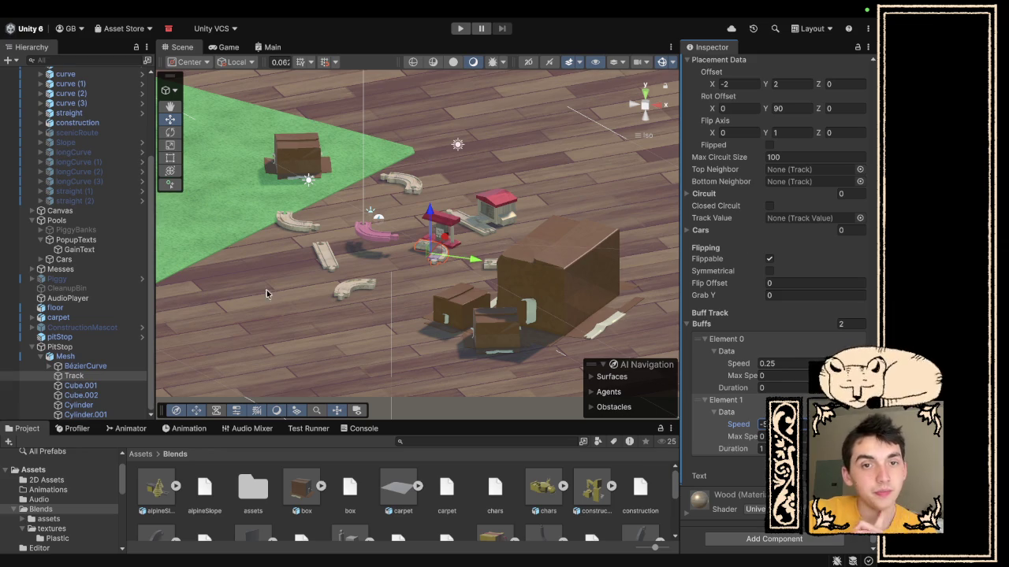
pyautogui.scroll(10, 749, 182)
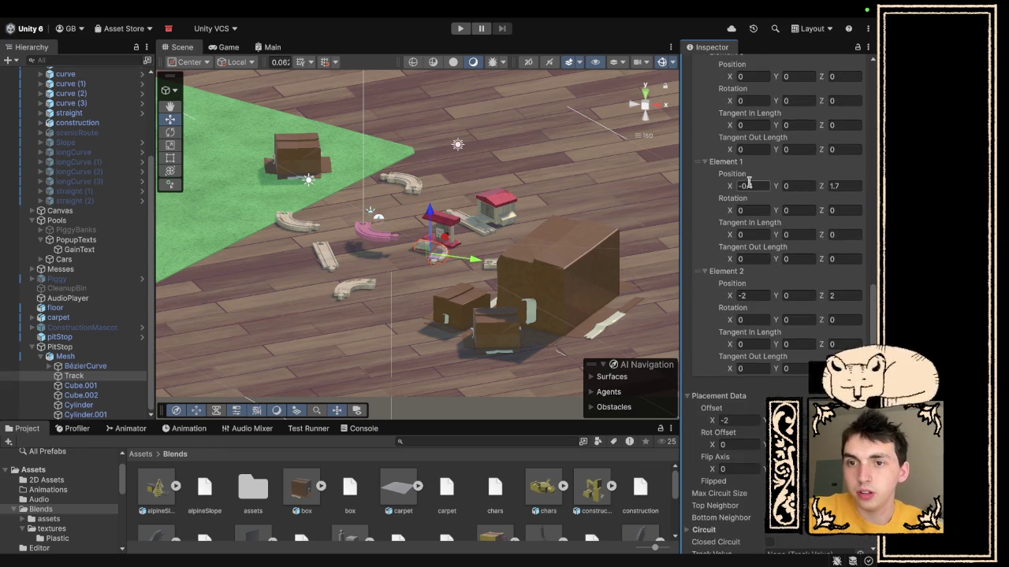
pyautogui.scroll(4, 761, 219)
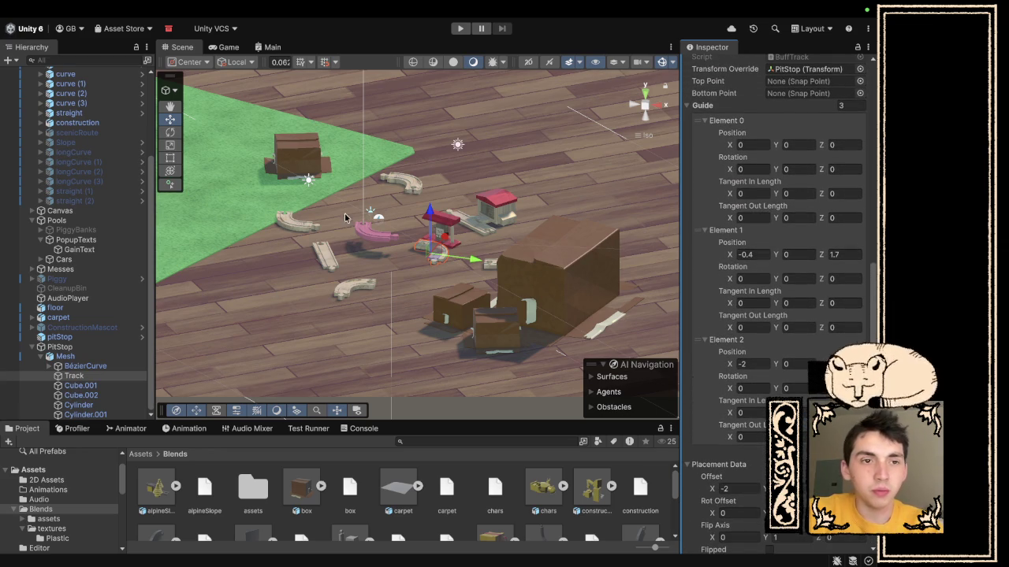
pyautogui.scroll(-5, 250, 527)
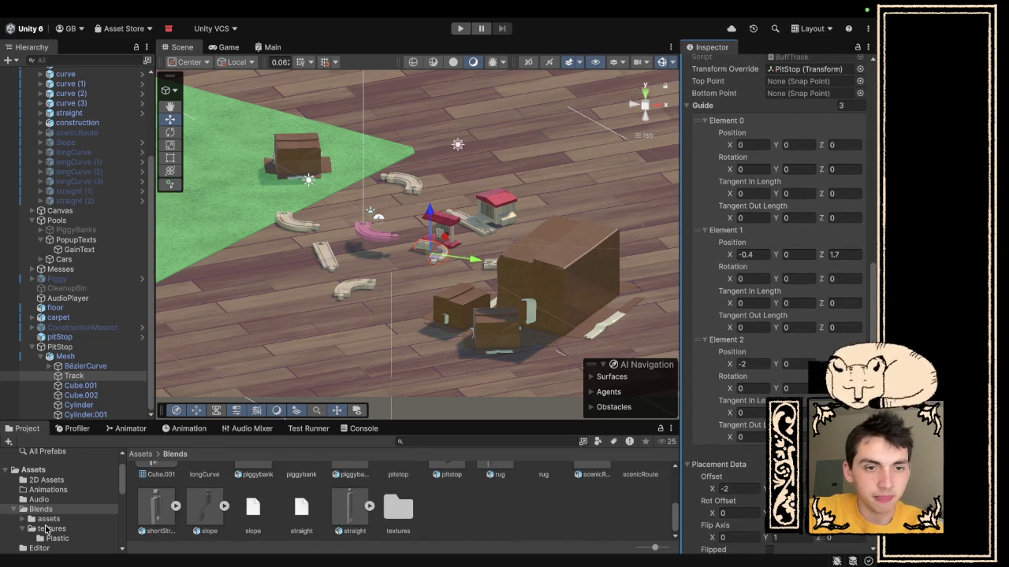
pyautogui.scroll(5, 158, 529)
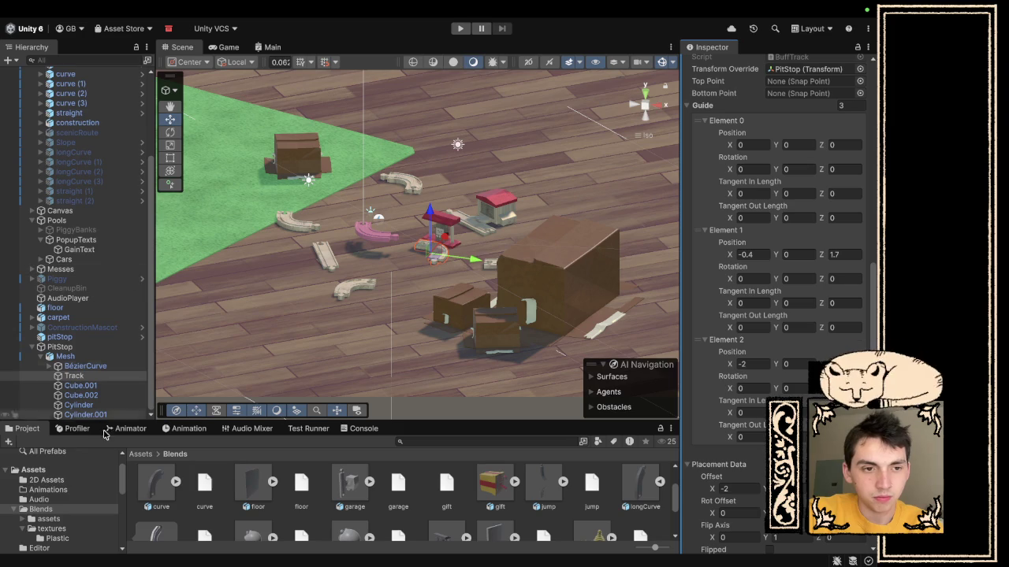
pyautogui.scroll(-5, 78, 502)
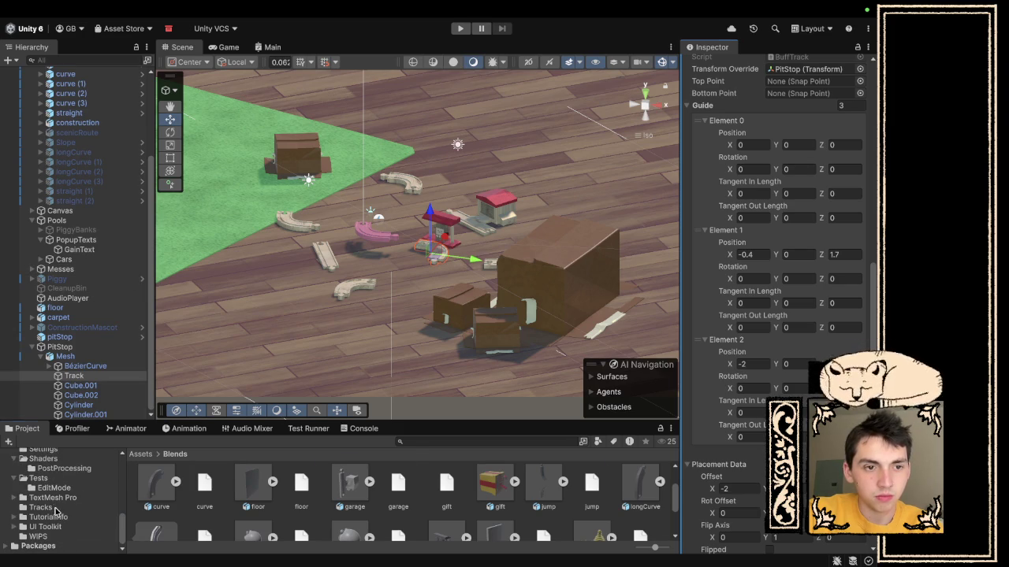
# - Set curve.prefab's guide point 2 X to 0.4 and point 3 to (2, 0, 2), then play
pyautogui.click(55, 509)
pyautogui.click(347, 496)
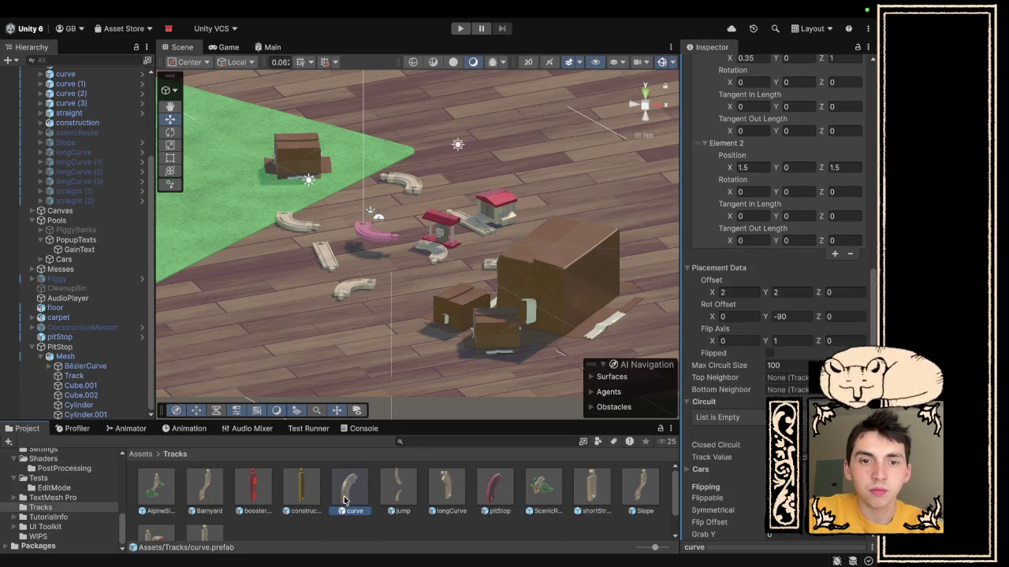
pyautogui.scroll(3, 769, 321)
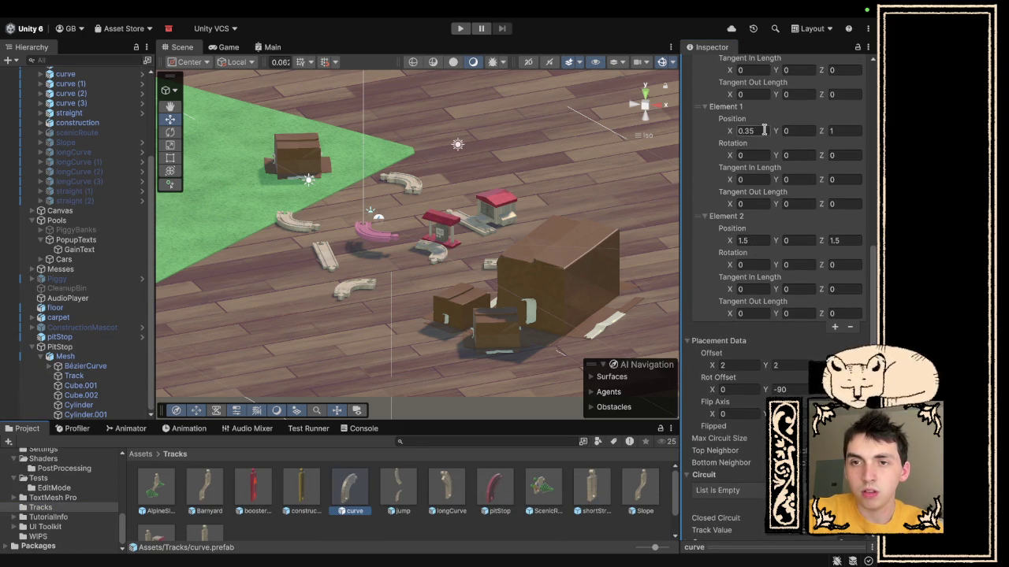
pyautogui.scroll(2, 764, 134)
pyautogui.click(757, 189)
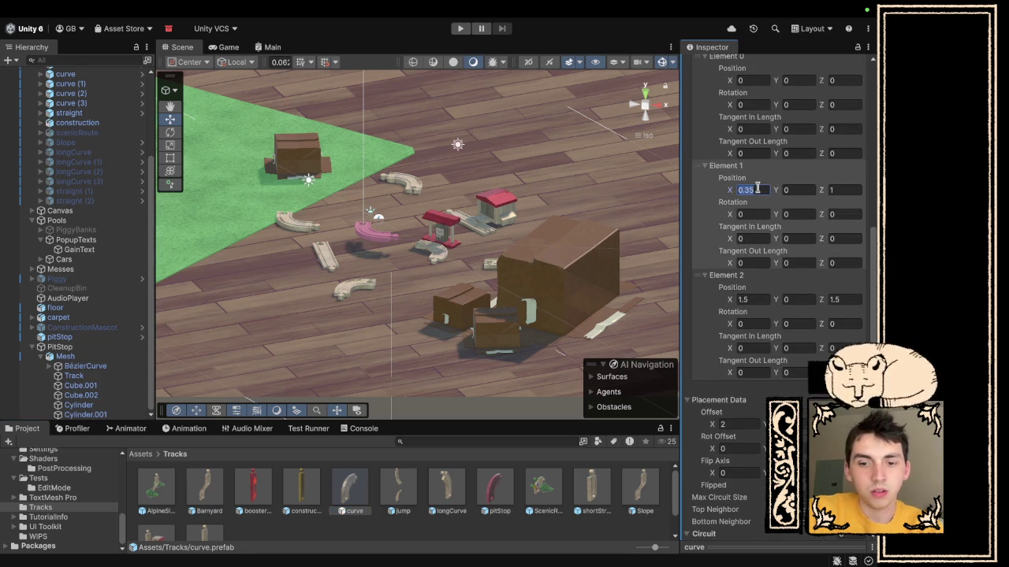
pyautogui.write('0.4')
pyautogui.click(849, 190)
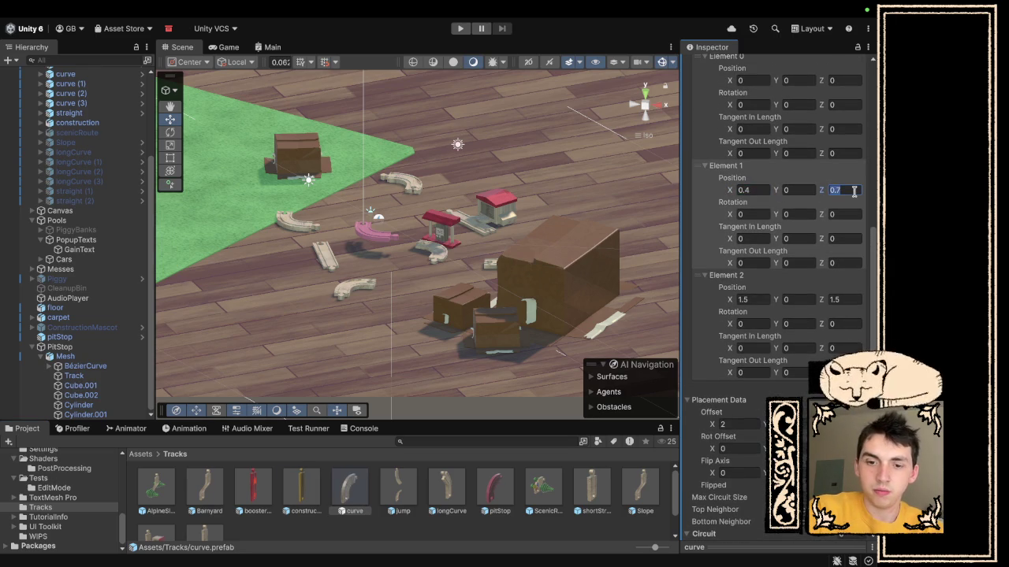
pyautogui.click(760, 299)
pyautogui.write('2')
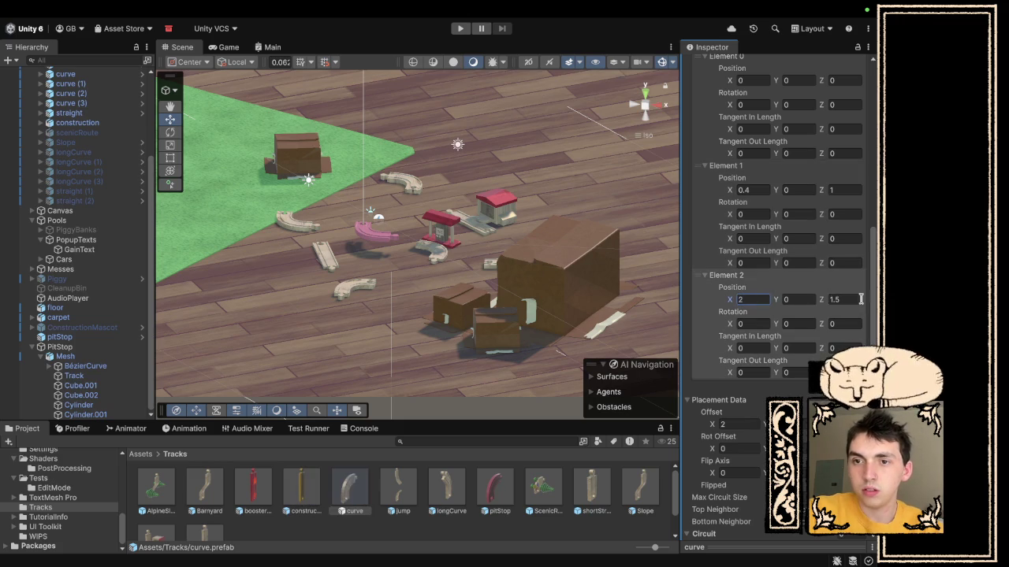
pyautogui.click(461, 29)
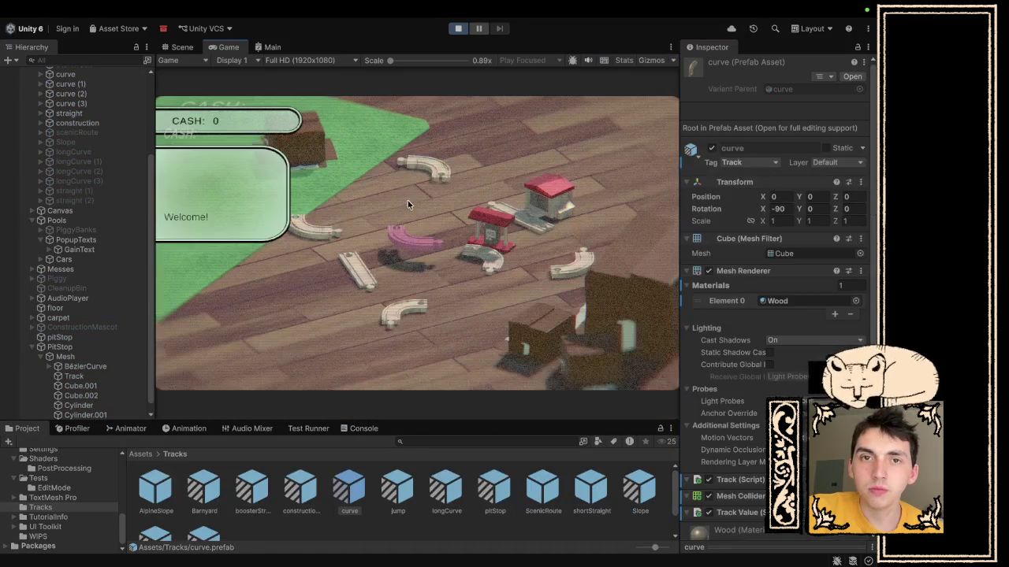
# - Drag the pit-stop, straight and curve pieces together into a closed loop in the Game view
pyautogui.moveTo(496, 273)
pyautogui.mouseDown()
pyautogui.moveTo(463, 213)
pyautogui.moveTo(403, 213)
pyautogui.moveTo(416, 244)
pyautogui.mouseUp()
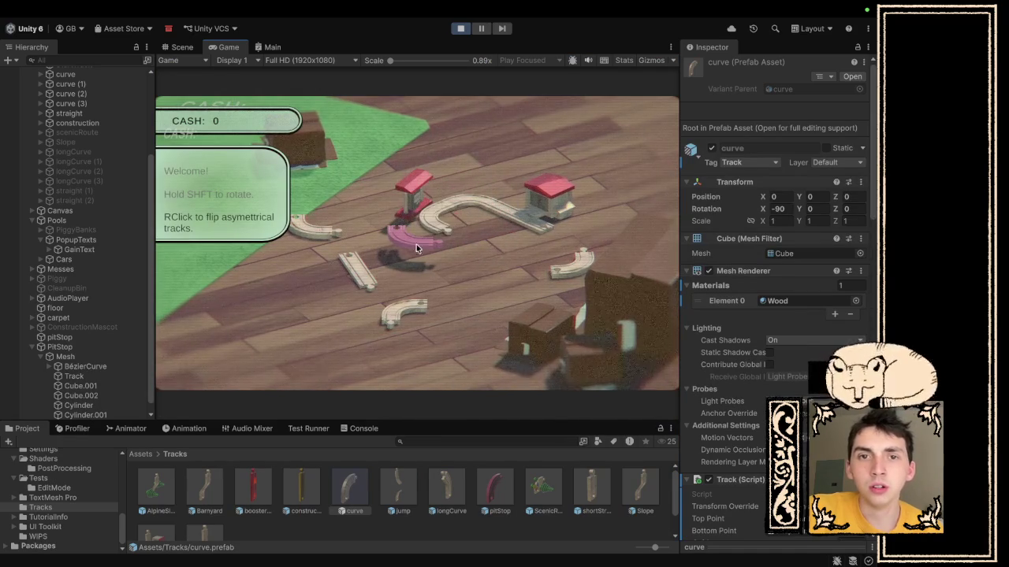
pyautogui.moveTo(362, 283)
pyautogui.mouseDown()
pyautogui.moveTo(469, 256)
pyautogui.moveTo(459, 260)
pyautogui.mouseUp()
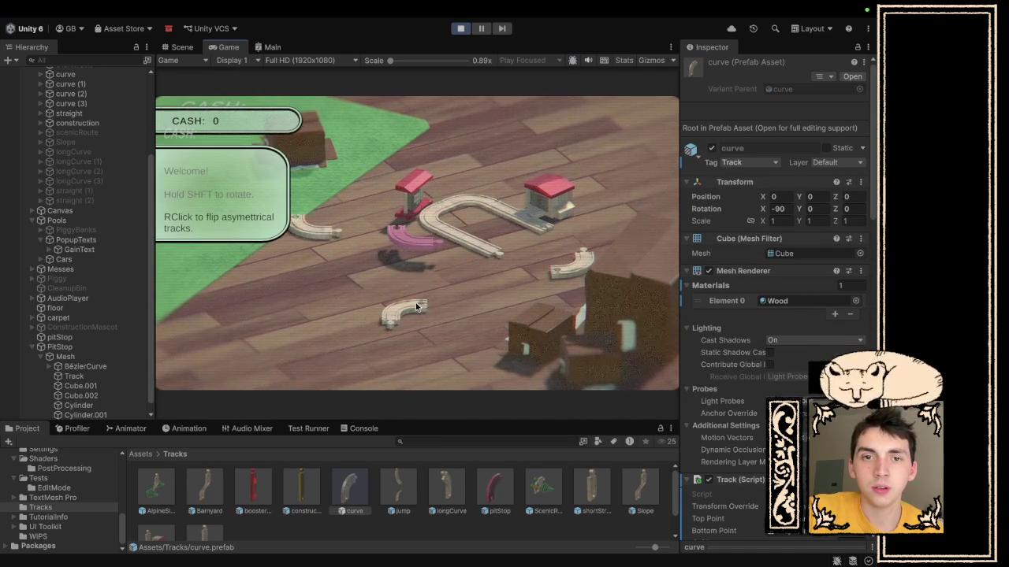
pyautogui.moveTo(418, 307)
pyautogui.mouseDown()
pyautogui.moveTo(488, 268)
pyautogui.moveTo(575, 250)
pyautogui.mouseUp()
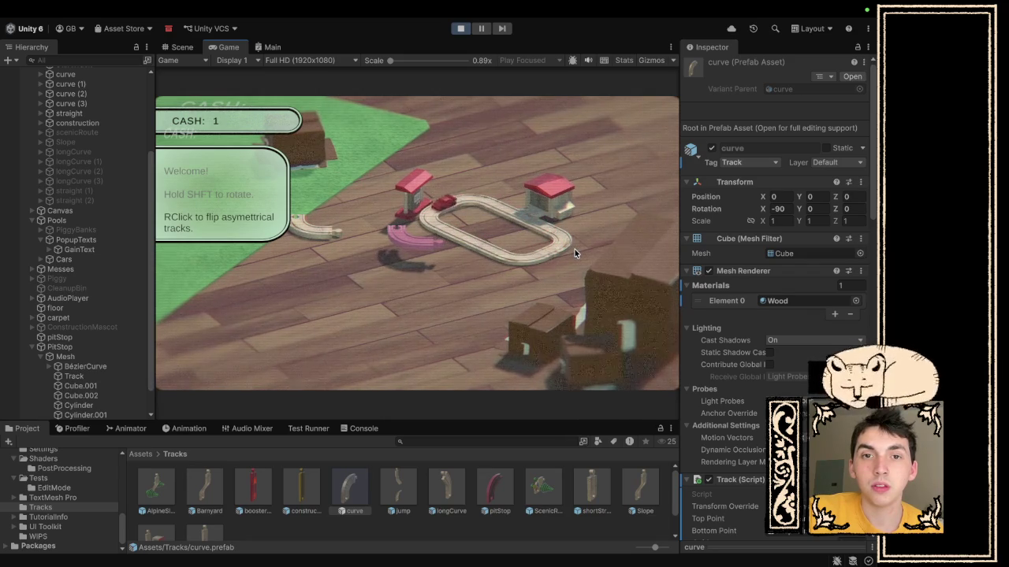
# - Select PitStop > Mesh > Track in the Hierarchy to inspect its settings
pyautogui.scroll(-1, 84, 393)
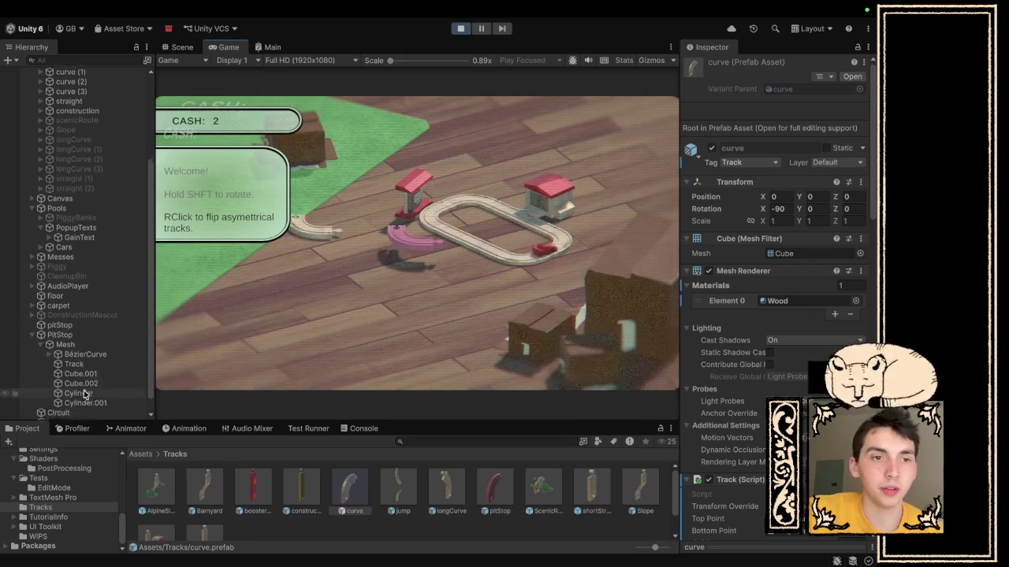
pyautogui.scroll(-1, 84, 393)
pyautogui.click(79, 357)
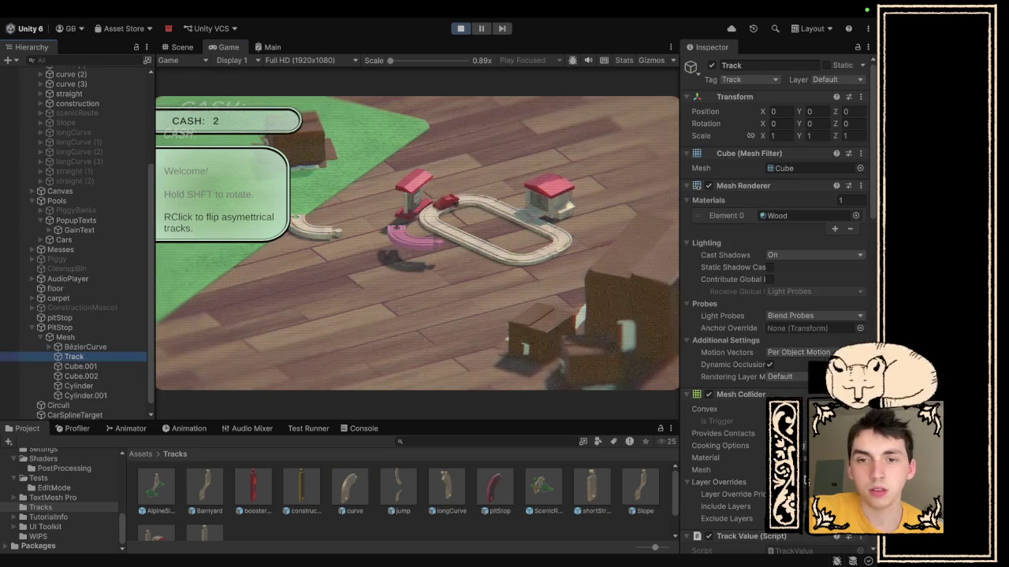
pyautogui.scroll(-10, 776, 300)
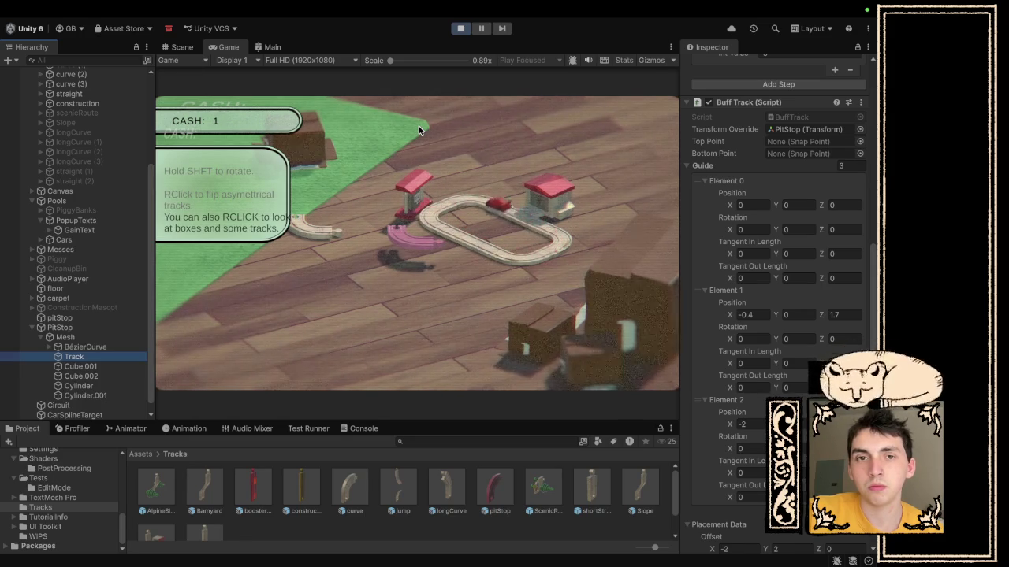
# - Stop the play test and edit the first buff's speed value
pyautogui.click(461, 29)
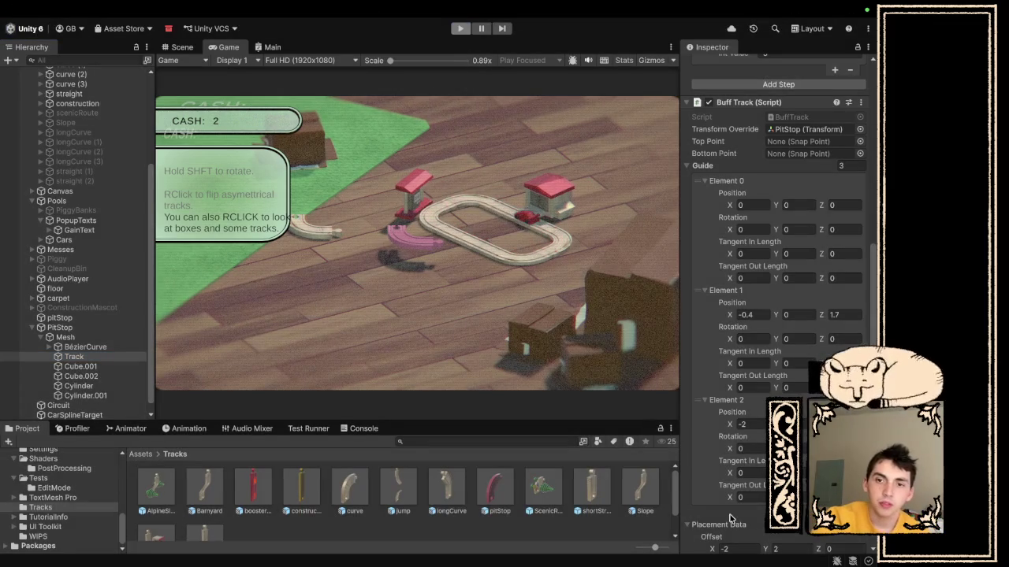
pyautogui.scroll(-10, 729, 518)
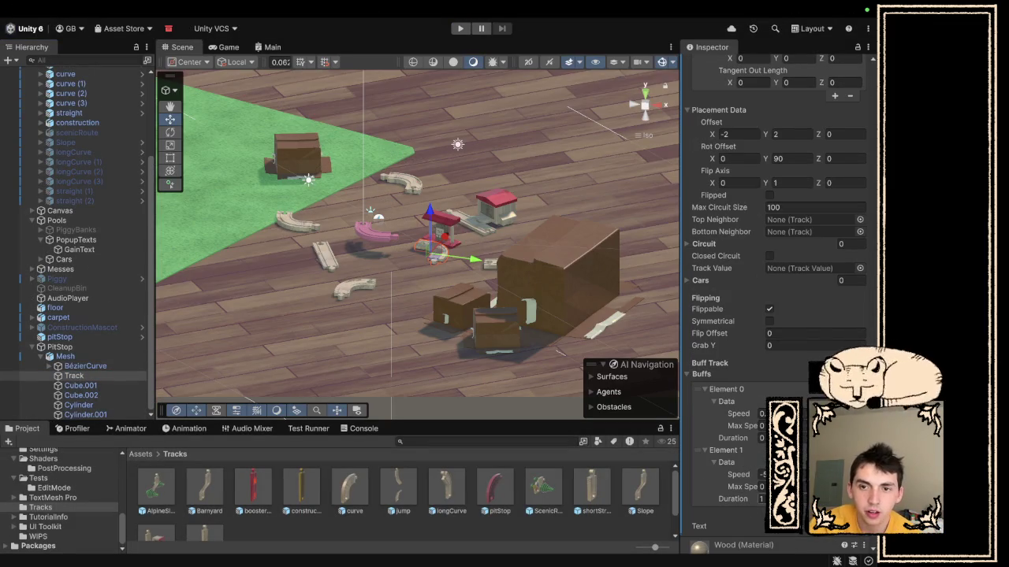
pyautogui.click(761, 414)
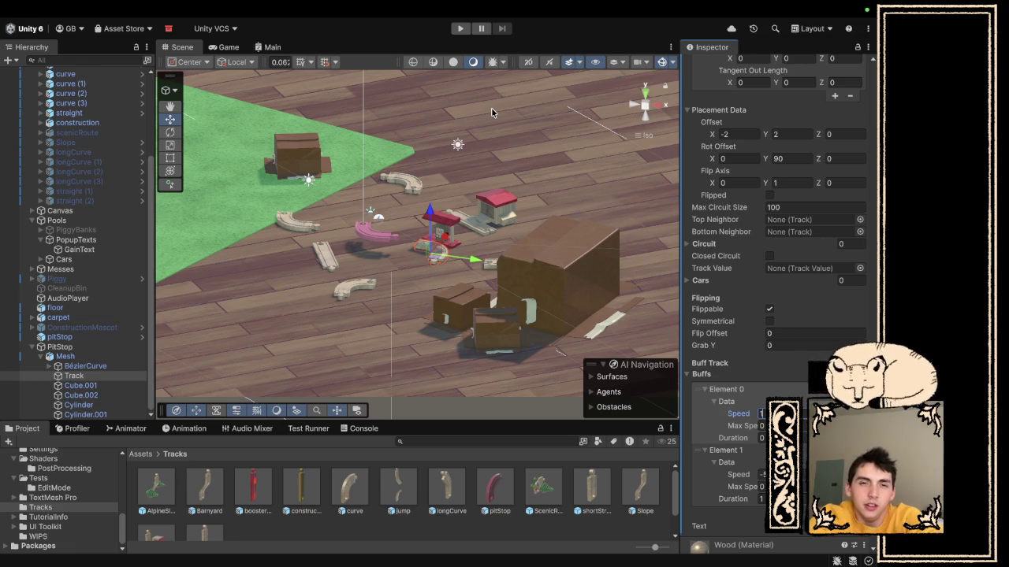
# - Set curve.prefab's Guide Element 1 Position X to -0.4 and run the game again
pyautogui.click(339, 491)
pyautogui.scroll(5, 791, 183)
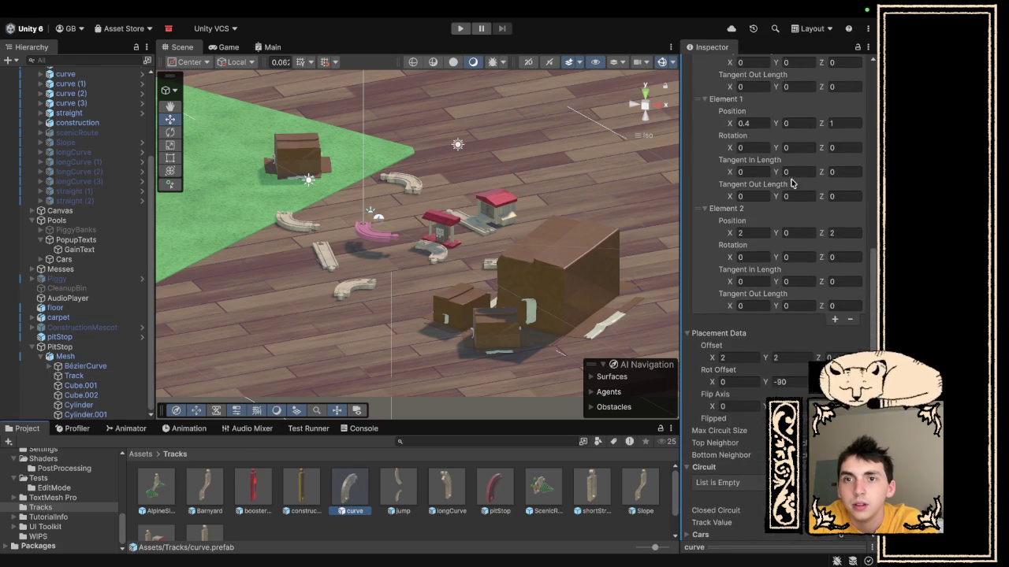
pyautogui.scroll(1, 784, 203)
pyautogui.click(759, 148)
pyautogui.write('-0.4')
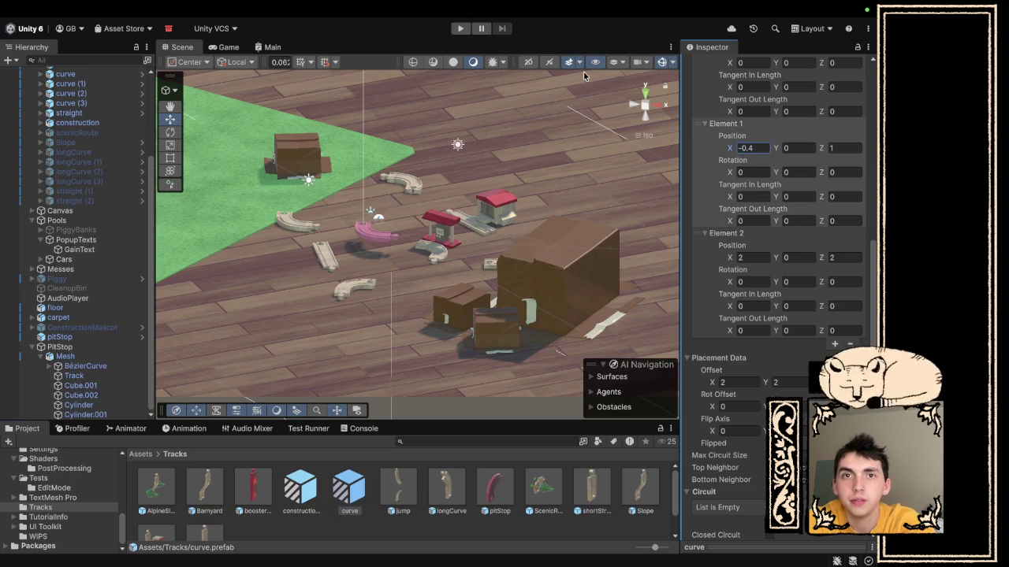
pyautogui.click(460, 29)
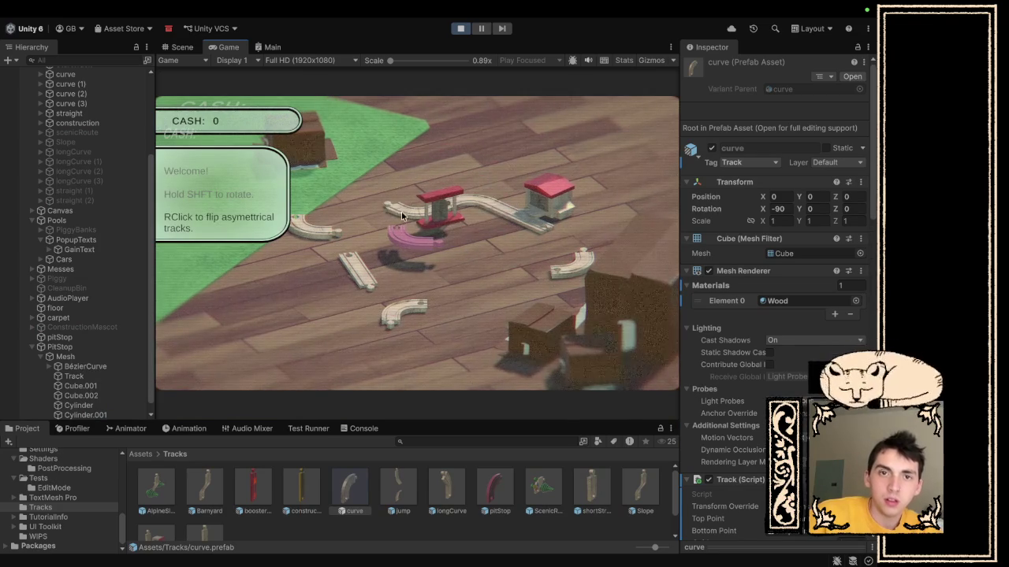
# - Place the three lifted track pieces at the open ends so the oval loop closes and cash reaches 3
pyautogui.click(476, 264)
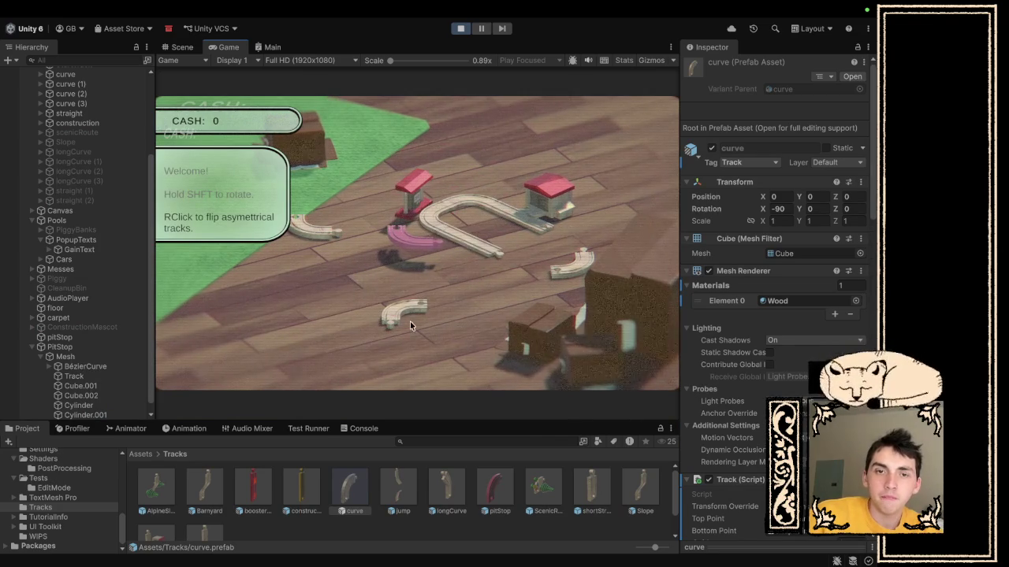
pyautogui.click(410, 321)
pyautogui.click(569, 263)
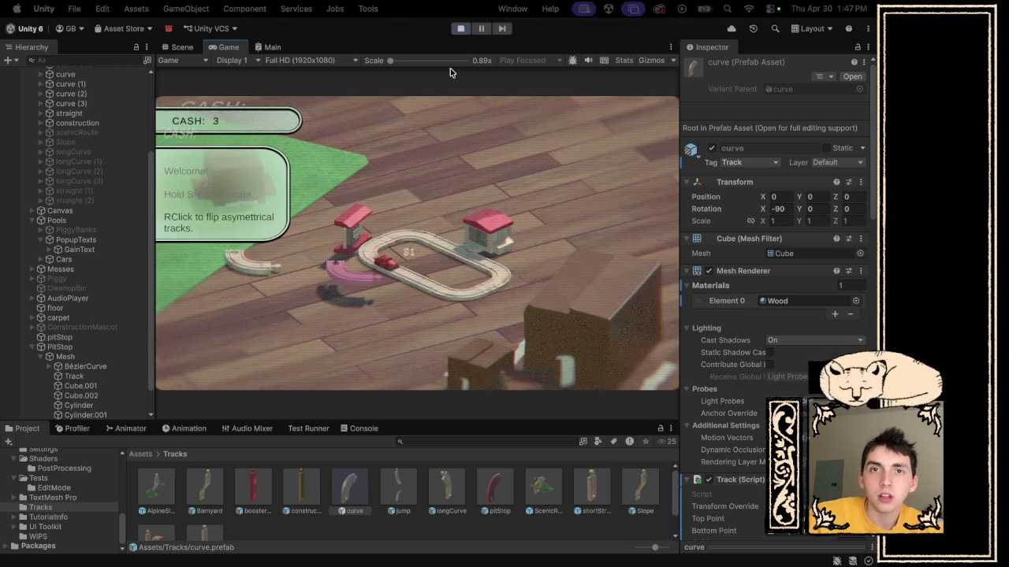
# - Stop the game, set the curve guide's second point X to 0.4 and third point X to -2, then replay
pyautogui.click(458, 30)
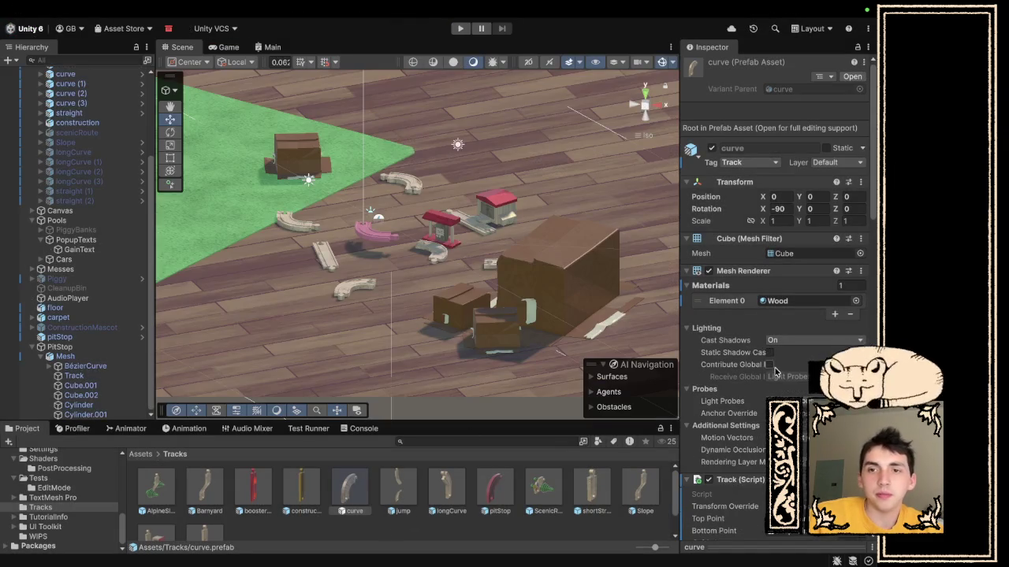
pyautogui.scroll(-10, 791, 360)
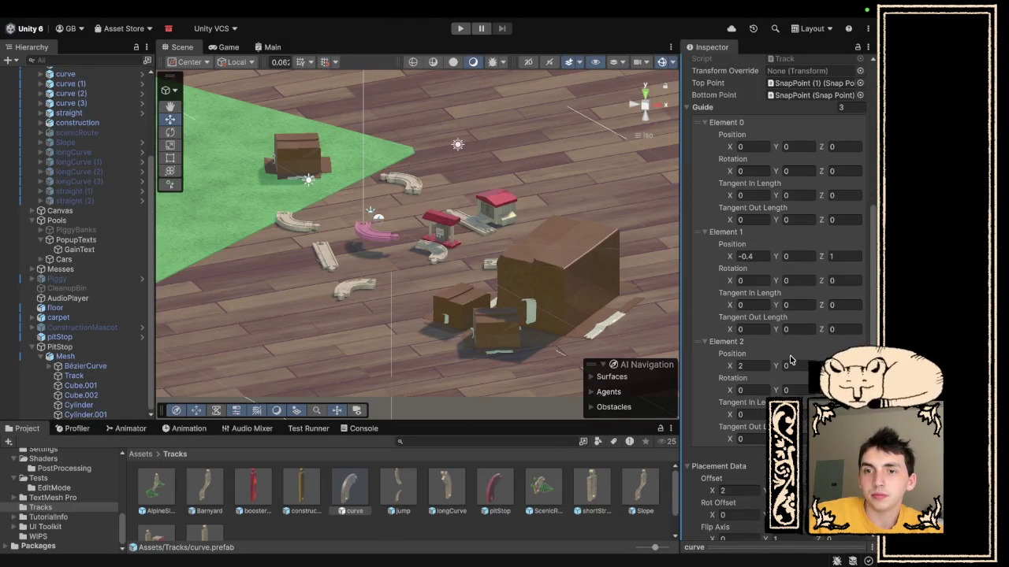
pyautogui.click(756, 258)
pyautogui.write('0.4')
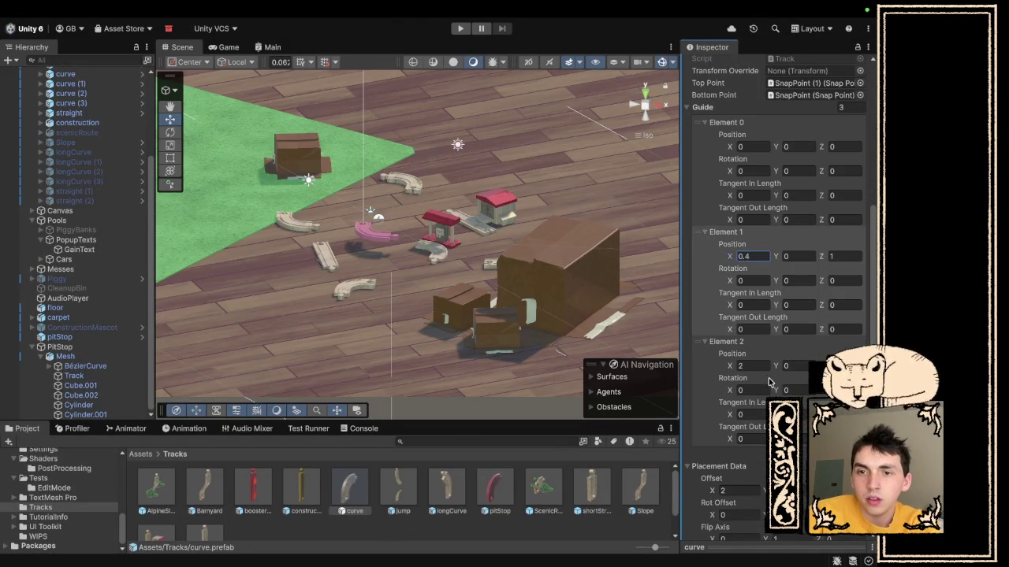
pyautogui.click(760, 366)
pyautogui.write('-2')
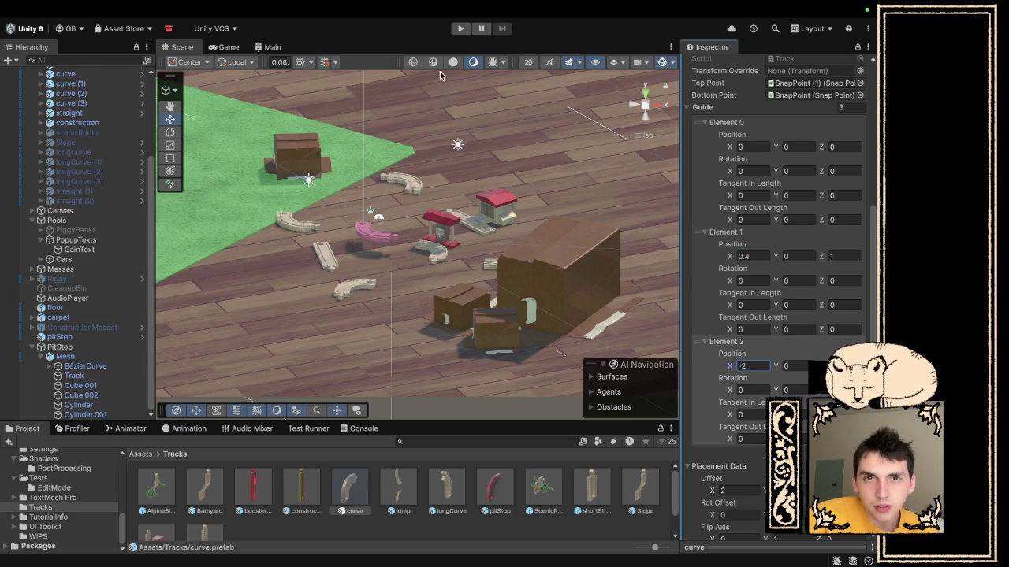
pyautogui.click(462, 29)
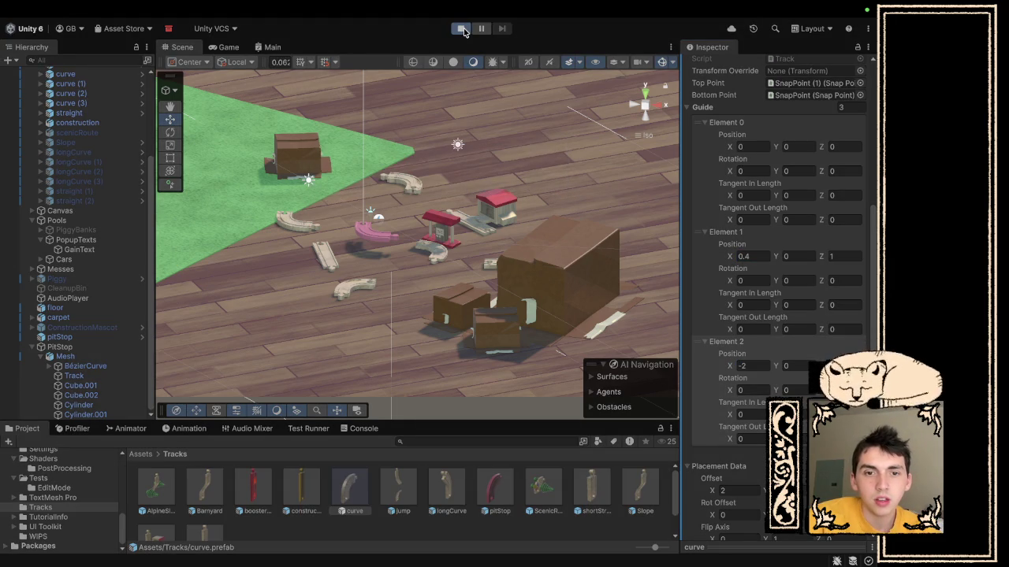
# - Inspect the pitStop prefab and its Track mesh child
pyautogui.click(496, 490)
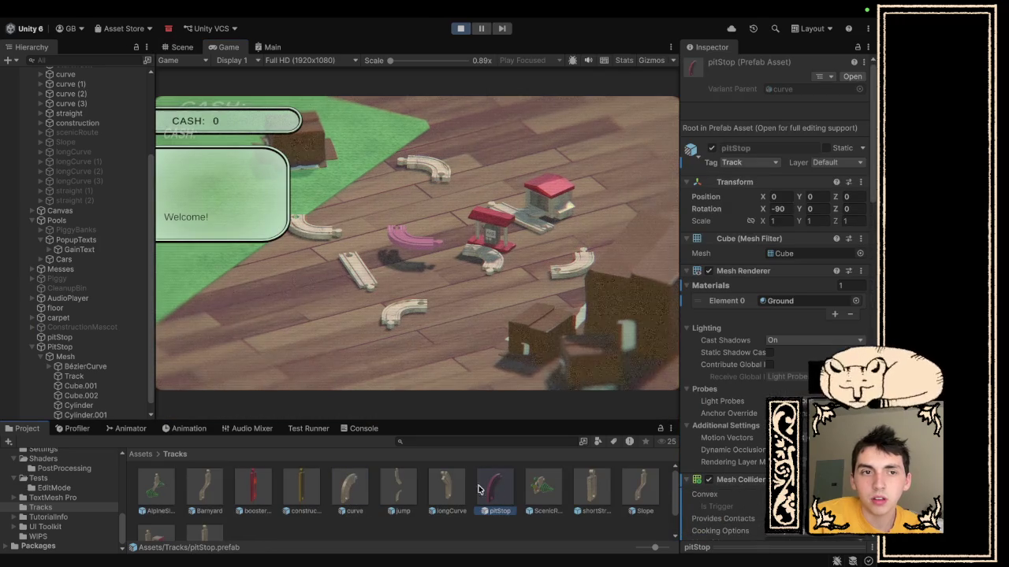
pyautogui.click(74, 376)
pyautogui.scroll(-5, 765, 425)
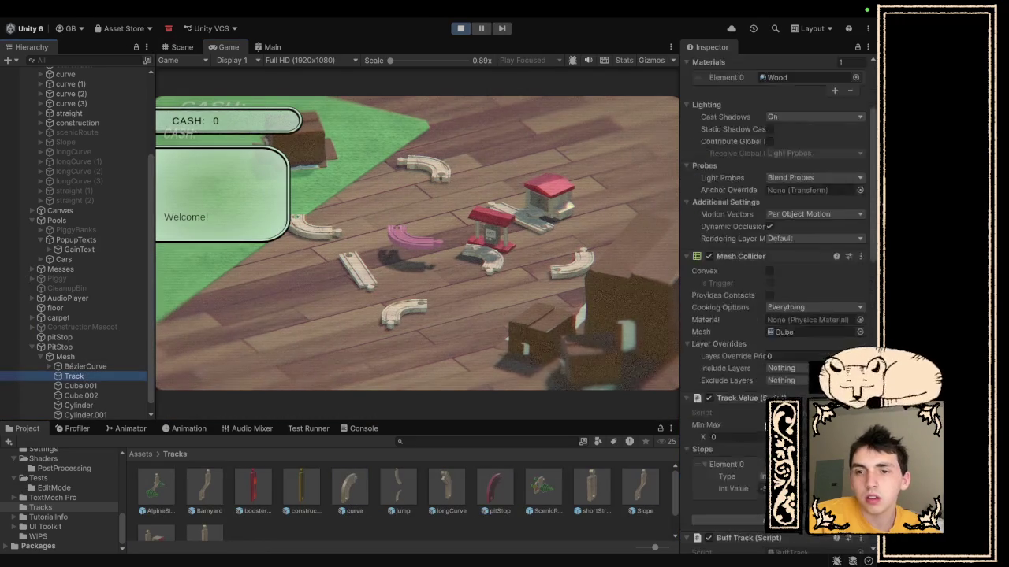
pyautogui.scroll(-10, 764, 426)
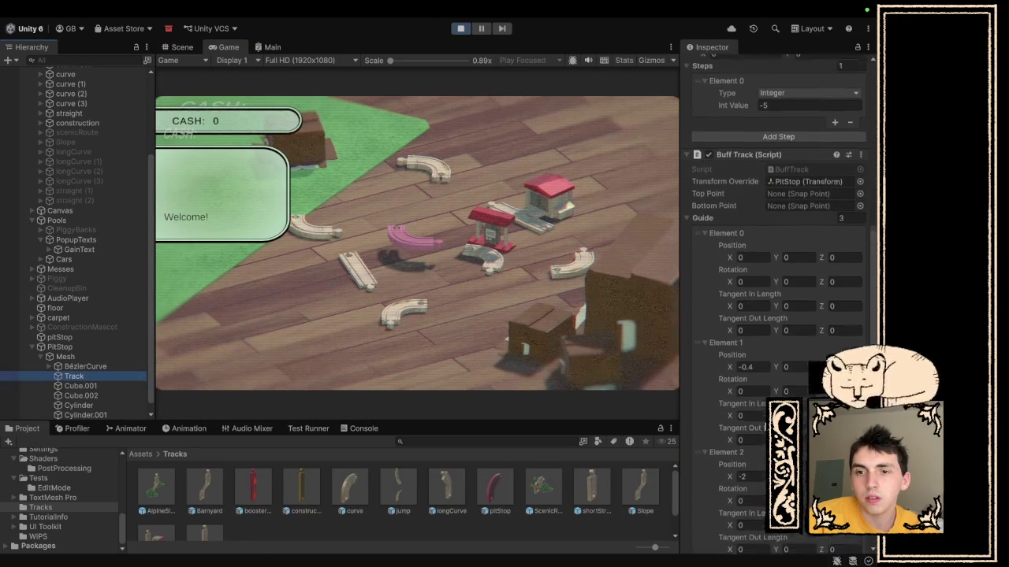
pyautogui.scroll(-1, 764, 425)
pyautogui.scroll(-5, 764, 424)
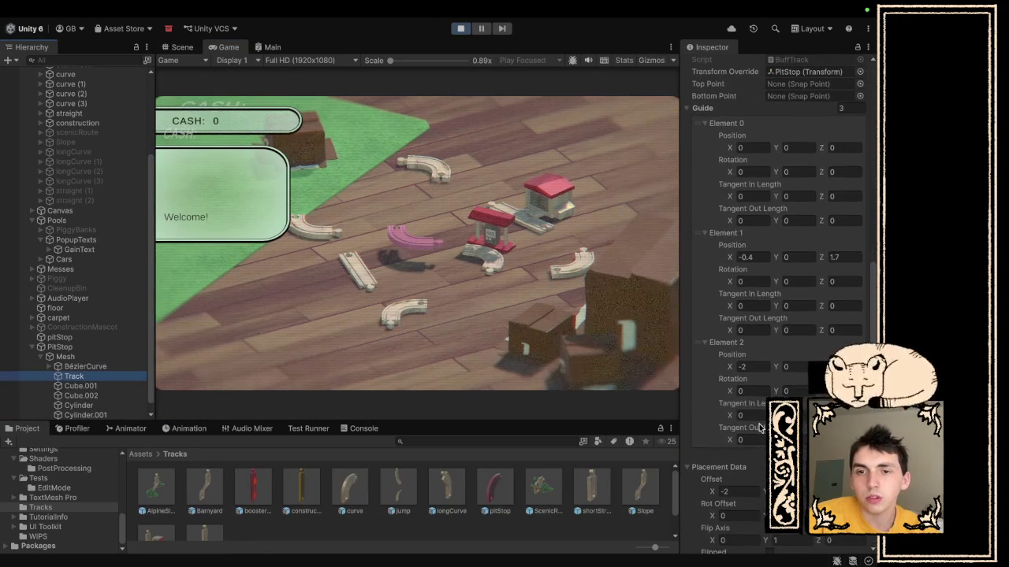
# - Snap the curve, pit-stop, straight and small curve pieces into a closed oval loop
pyautogui.moveTo(435, 170); pyautogui.dragTo(490, 207)
pyautogui.moveTo(490, 260)
pyautogui.mouseDown()
pyautogui.moveTo(460, 215)
pyautogui.moveTo(405, 212)
pyautogui.mouseUp()
pyautogui.moveTo(375, 276); pyautogui.dragTo(473, 253)
pyautogui.moveTo(406, 311)
pyautogui.mouseDown()
pyautogui.moveTo(493, 260)
pyautogui.moveTo(574, 249)
pyautogui.mouseUp()
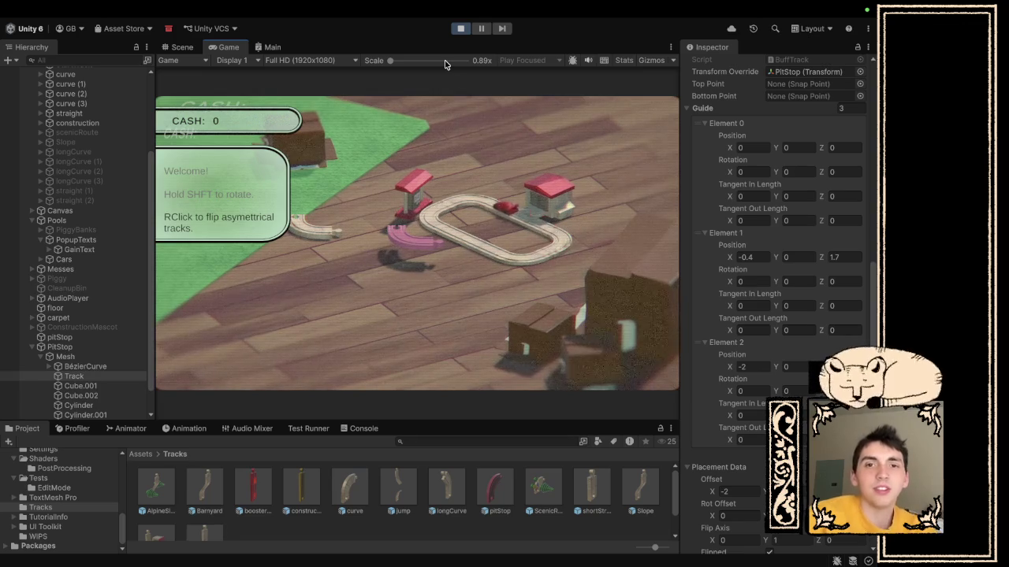
# - Stop the game, set guide Element 2 X to 2 and Element 1 Z to 0.7, then replay
pyautogui.click(461, 28)
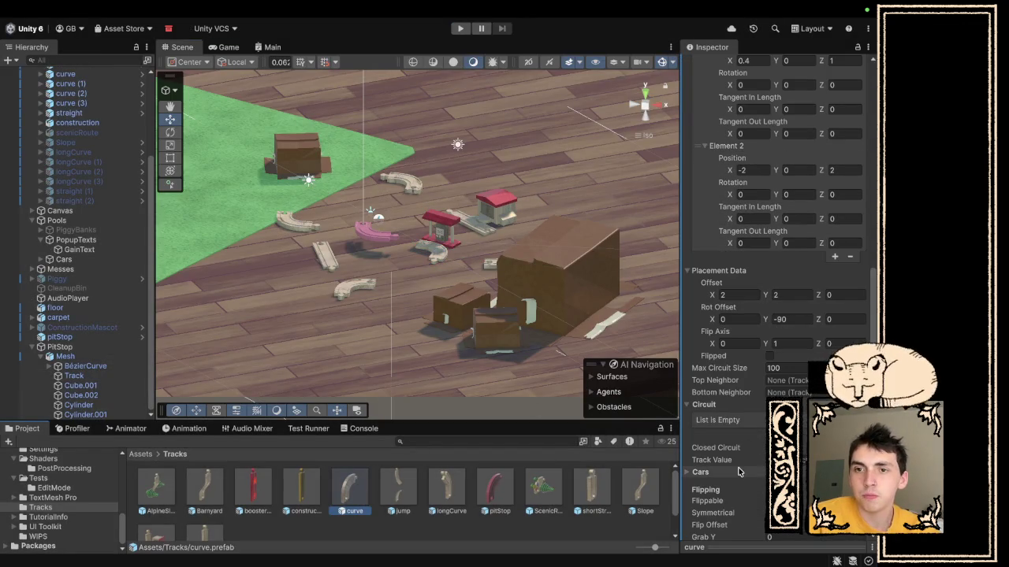
pyautogui.click(755, 169)
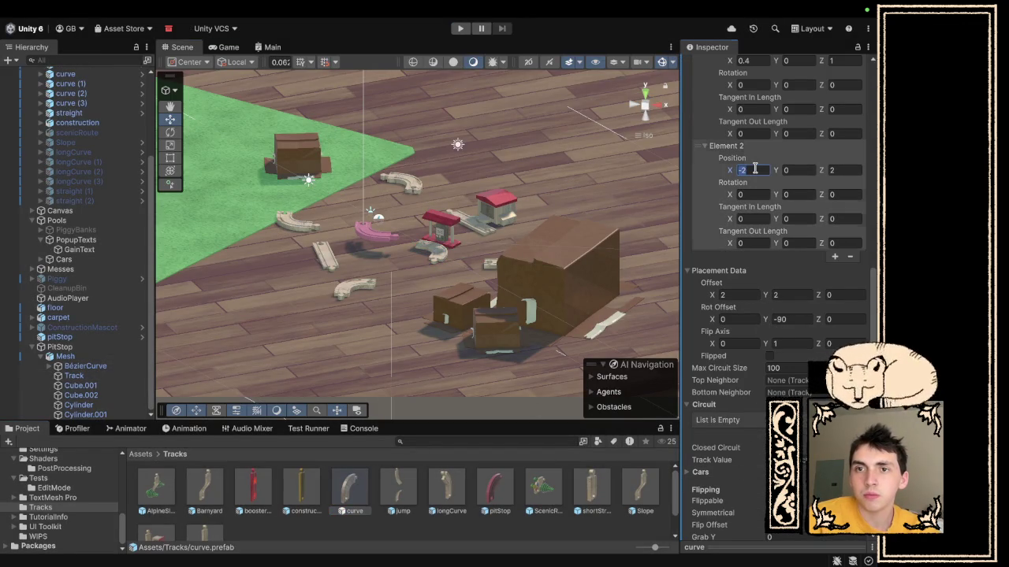
pyautogui.write('2')
pyautogui.scroll(3, 754, 168)
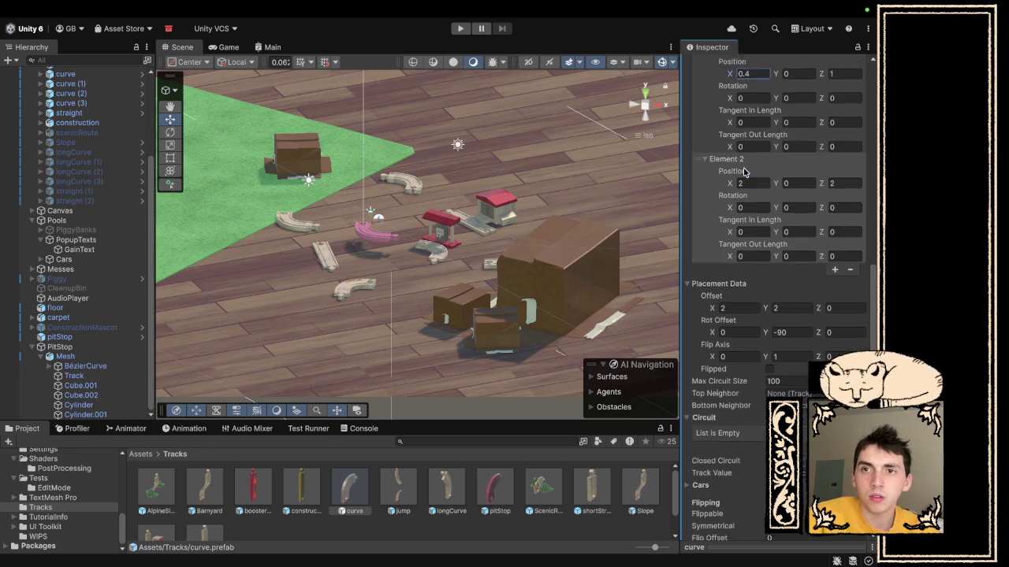
pyautogui.click(743, 172)
pyautogui.moveTo(772, 5)
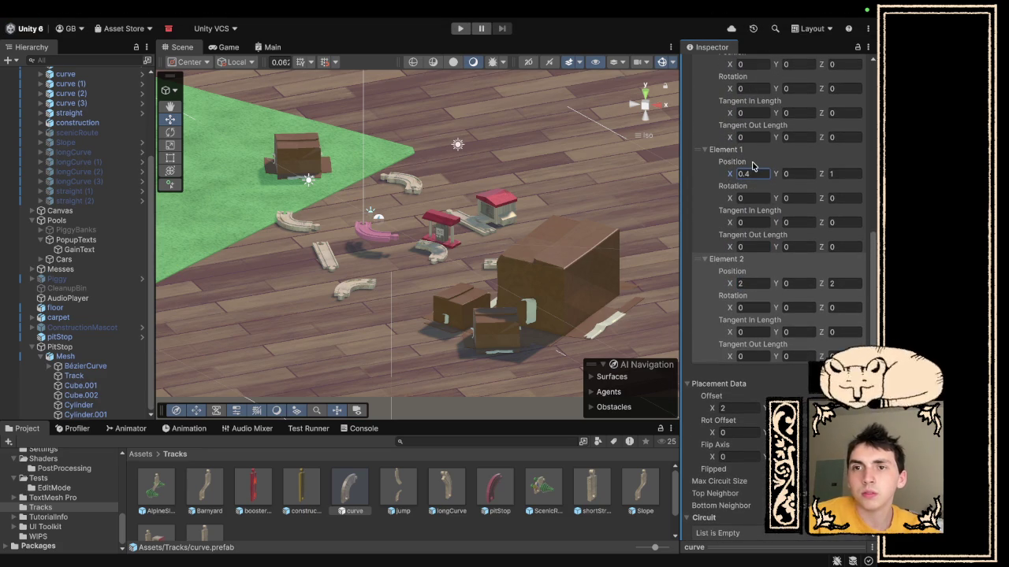
pyautogui.click(844, 174)
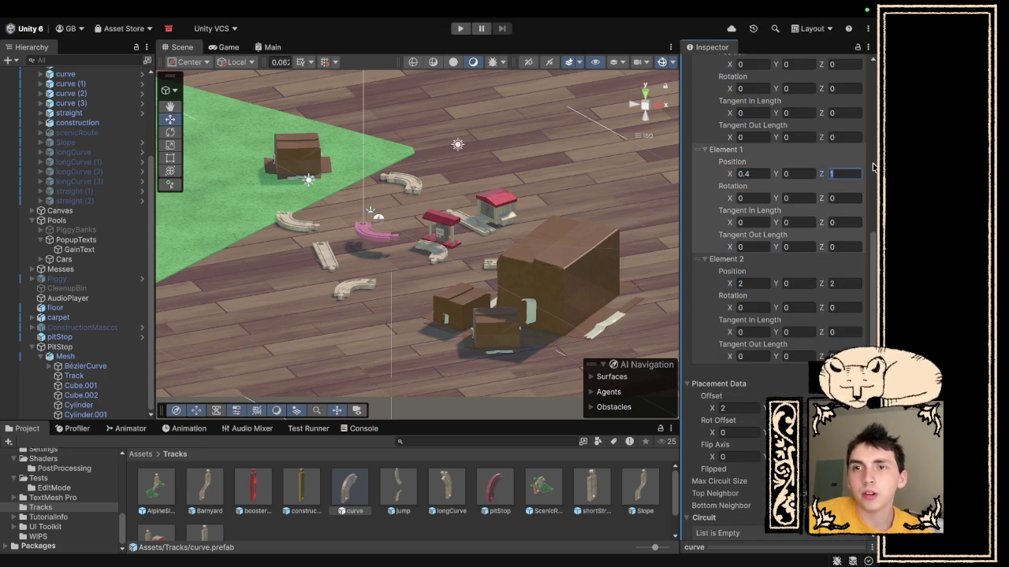
pyautogui.write('0.7')
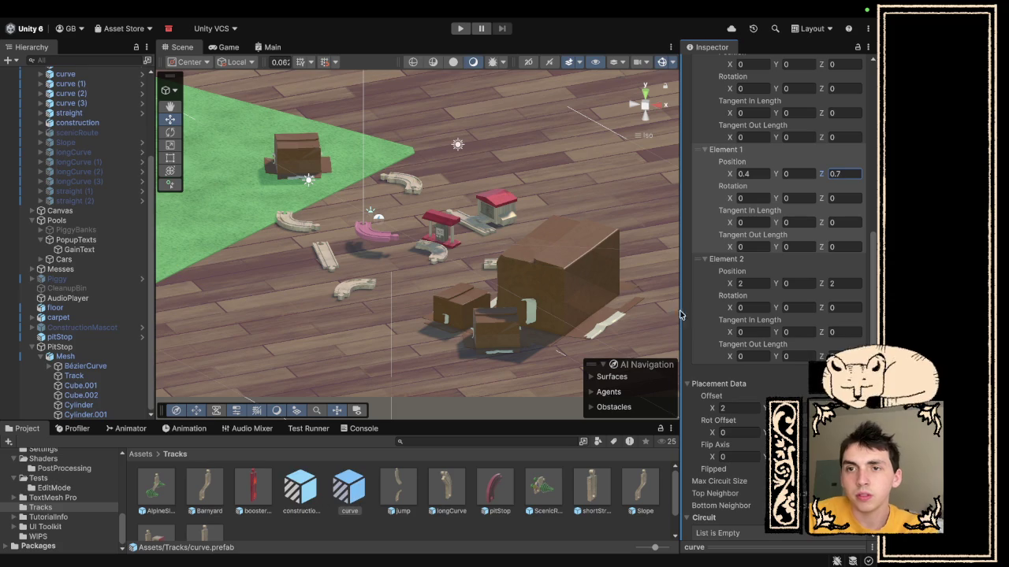
pyautogui.press('super+p')
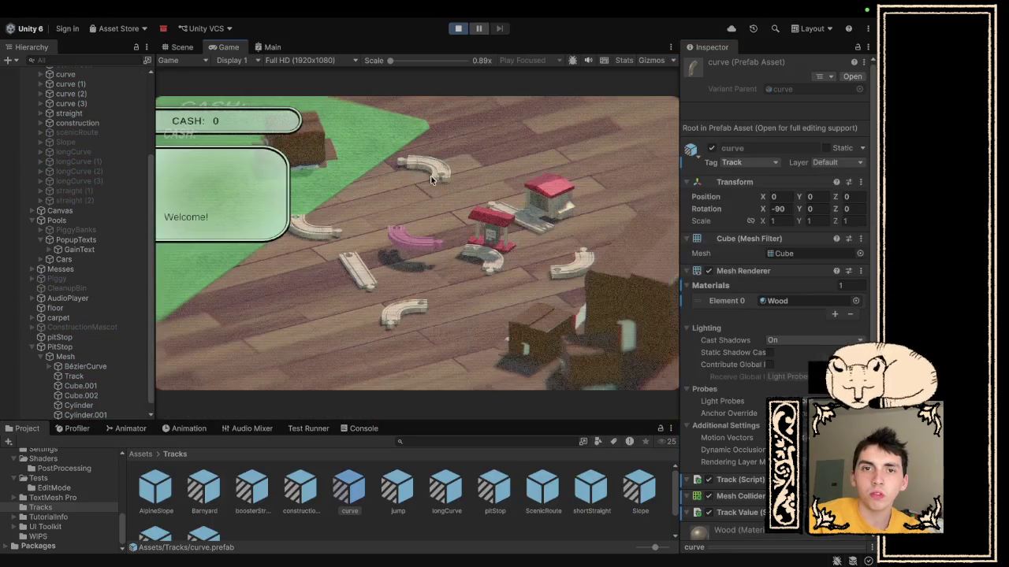
# - Join the curve, straight and pit-stop pieces into a closed loop so cash climbs to 3
pyautogui.moveTo(478, 208)
pyautogui.mouseDown()
pyautogui.moveTo(329, 227)
pyautogui.moveTo(460, 224)
pyautogui.mouseUp()
pyautogui.moveTo(490, 260)
pyautogui.mouseDown()
pyautogui.moveTo(478, 311)
pyautogui.moveTo(451, 346)
pyautogui.mouseUp()
pyautogui.moveTo(452, 278); pyautogui.dragTo(469, 264)
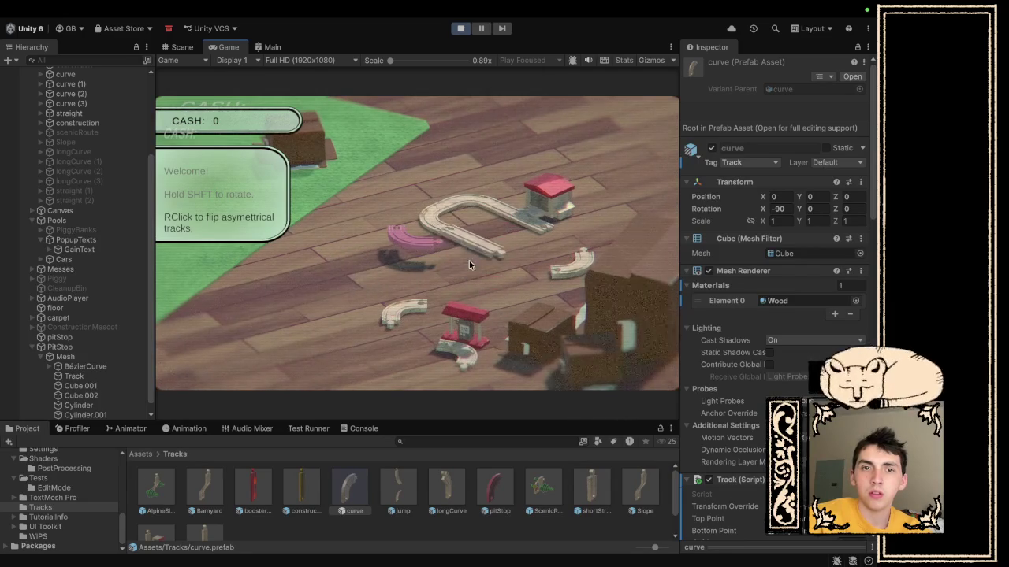
pyautogui.moveTo(465, 339)
pyautogui.mouseDown()
pyautogui.moveTo(505, 291)
pyautogui.moveTo(512, 266)
pyautogui.moveTo(569, 250)
pyautogui.mouseUp()
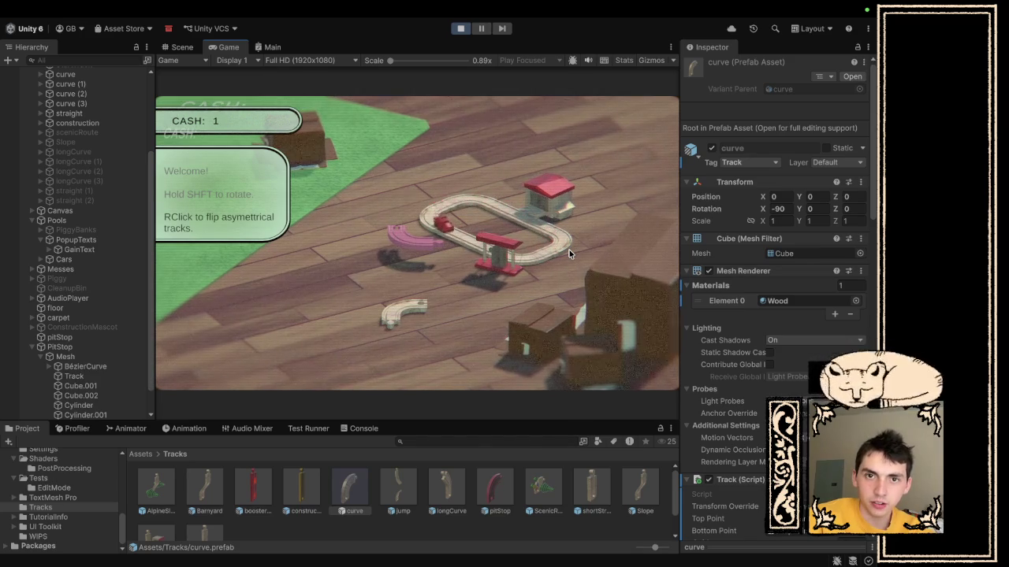
# - Review the pitStop prefab's settings and stop the play test
pyautogui.click(495, 489)
pyautogui.scroll(-10, 685, 461)
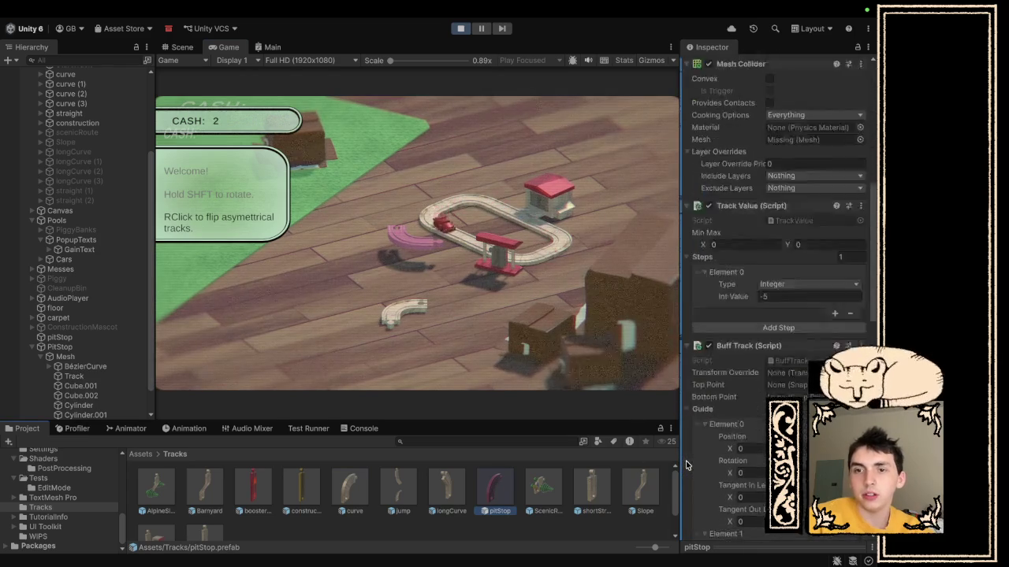
pyautogui.scroll(-5, 686, 461)
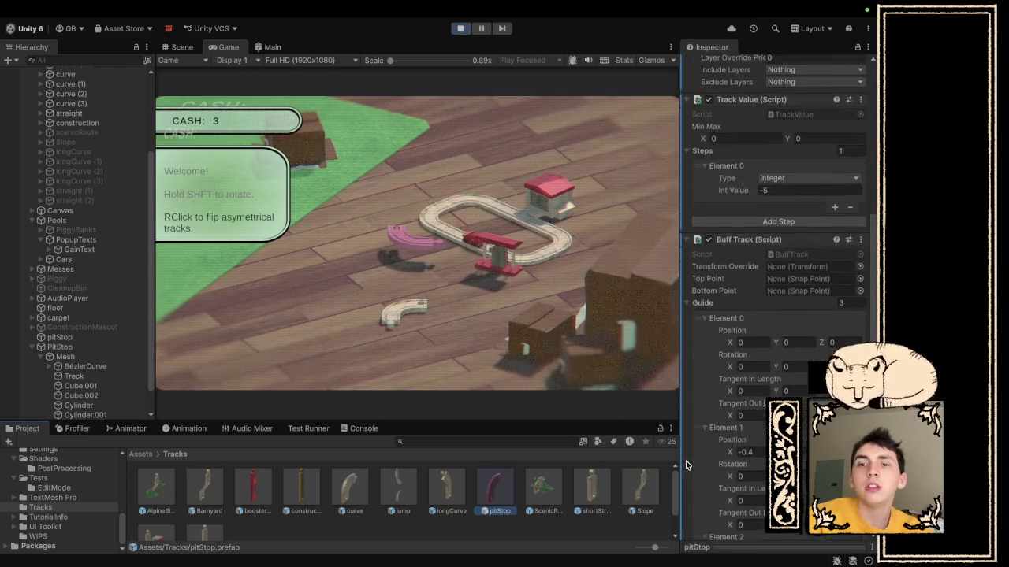
pyautogui.click(462, 29)
# - Change curve.prefab's guide Element 1 Position Z from 0.7 to 1.7 and replay
pyautogui.click(347, 493)
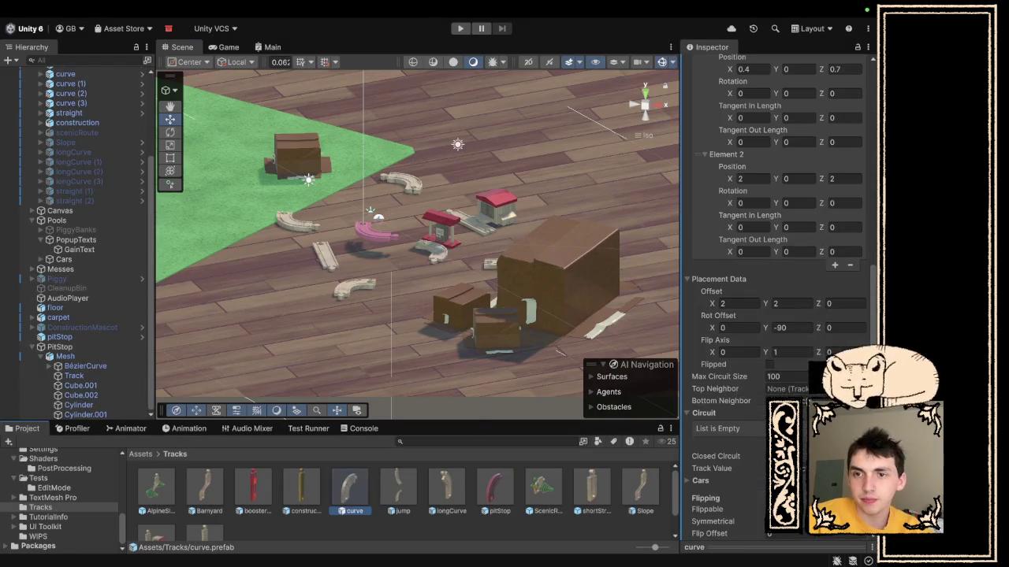
pyautogui.click(845, 69)
pyautogui.write('1')
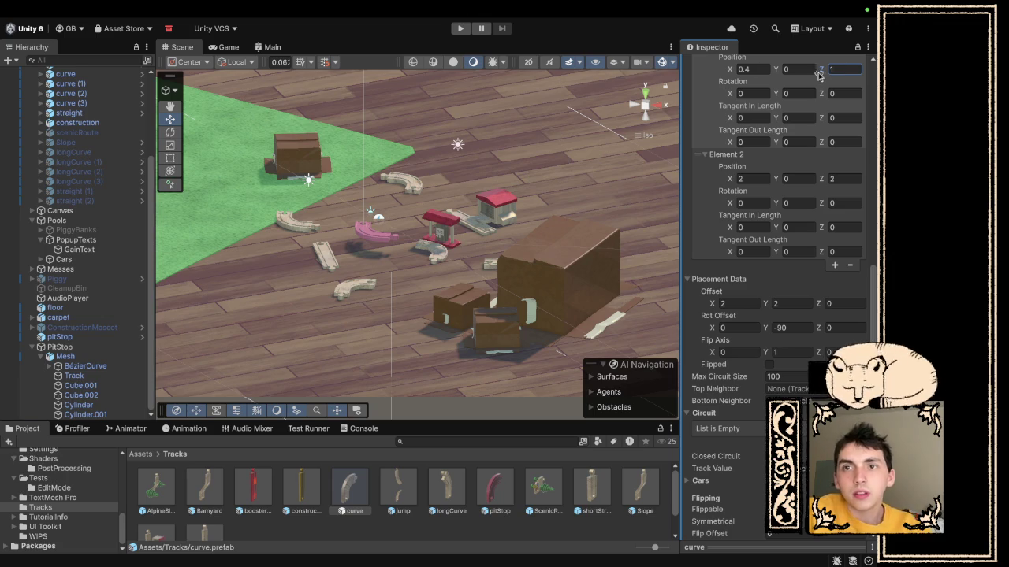
pyautogui.write('.7')
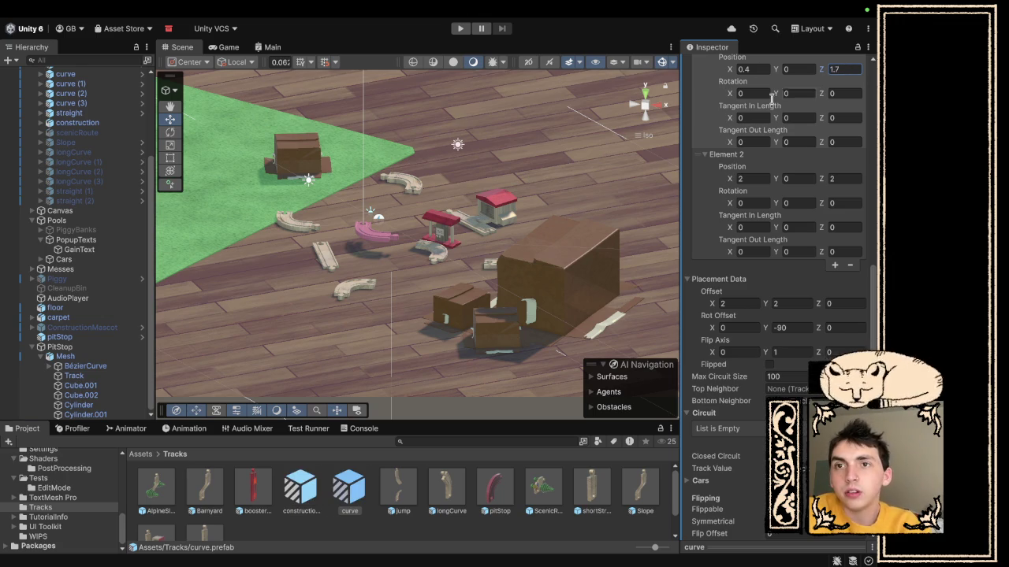
pyautogui.click(460, 28)
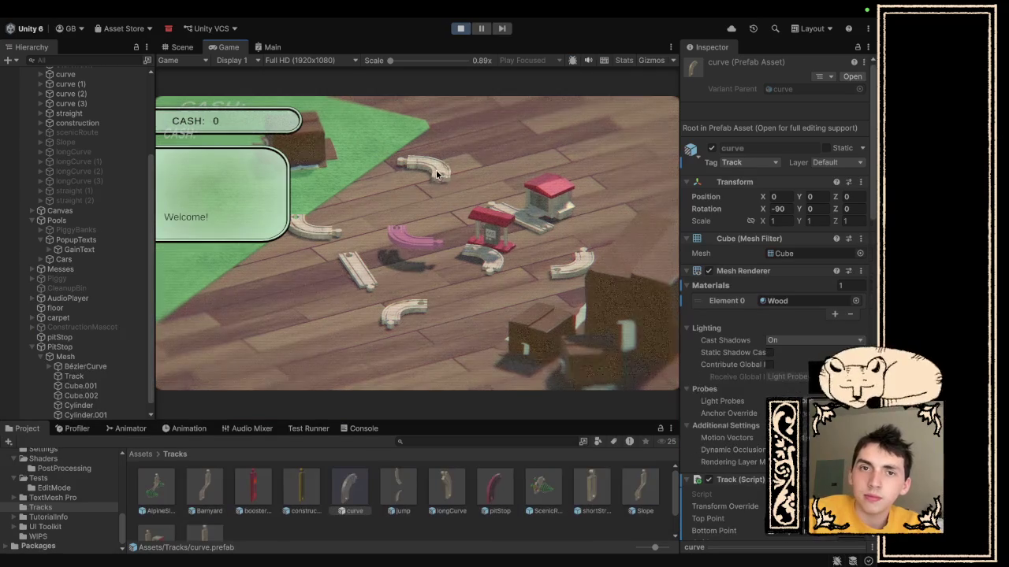
# - Snap the curve piece and the straight piece into a closed oval loop through the pit stop
pyautogui.moveTo(320, 220); pyautogui.dragTo(446, 230)
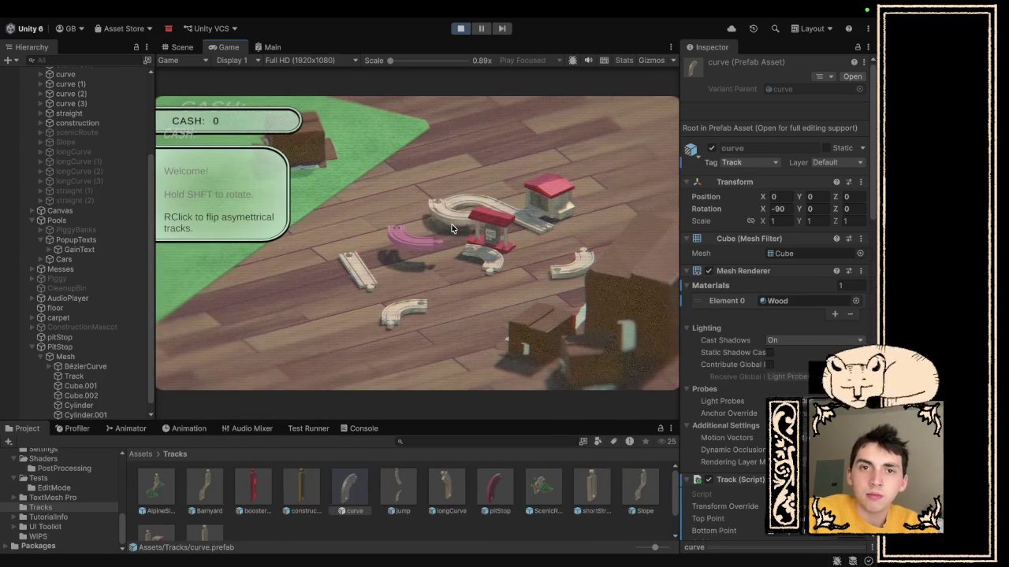
pyautogui.moveTo(357, 271)
pyautogui.mouseDown()
pyautogui.moveTo(520, 261)
pyautogui.moveTo(539, 271)
pyautogui.moveTo(576, 255)
pyautogui.mouseUp()
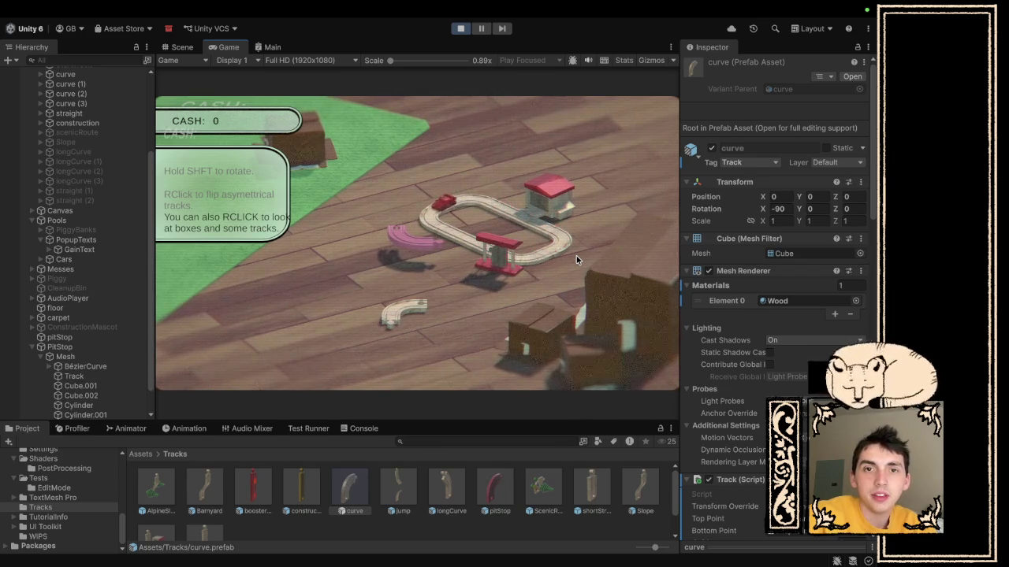
# - Collect cash from the lapping car twice and pan the camera as cash climbs to 10
pyautogui.click(483, 205)
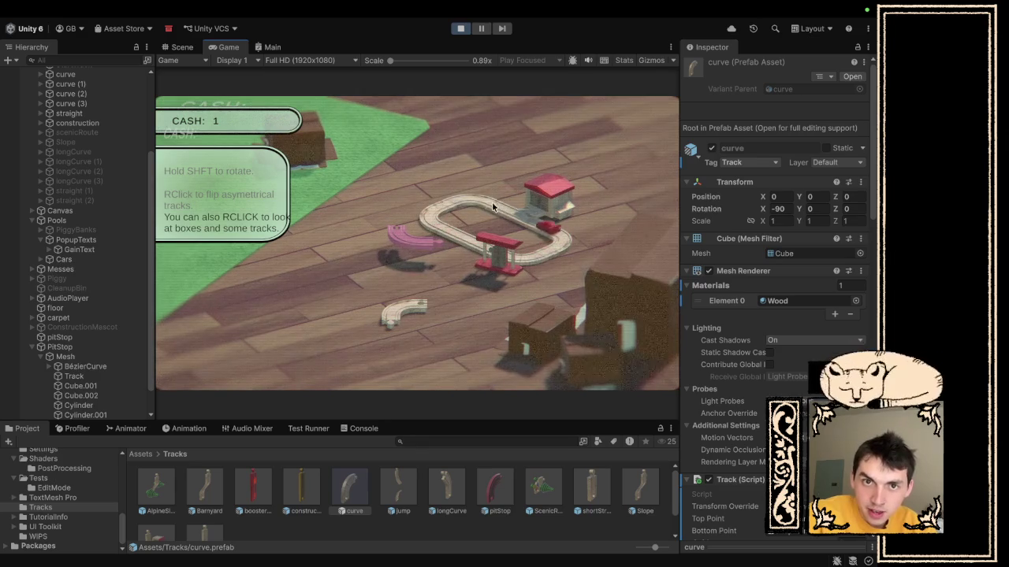
pyautogui.click(435, 215)
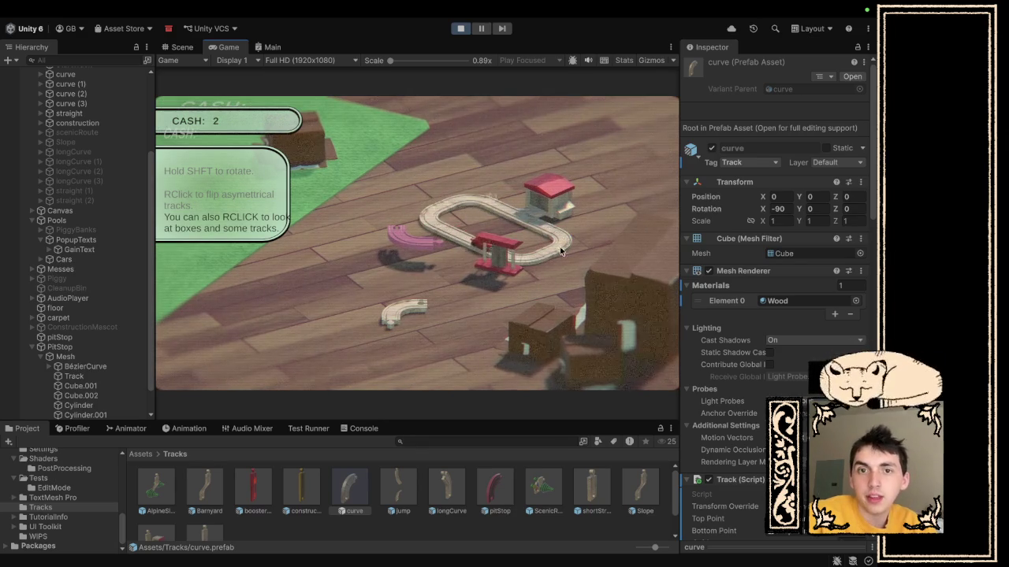
pyautogui.scroll(-5, 761, 419)
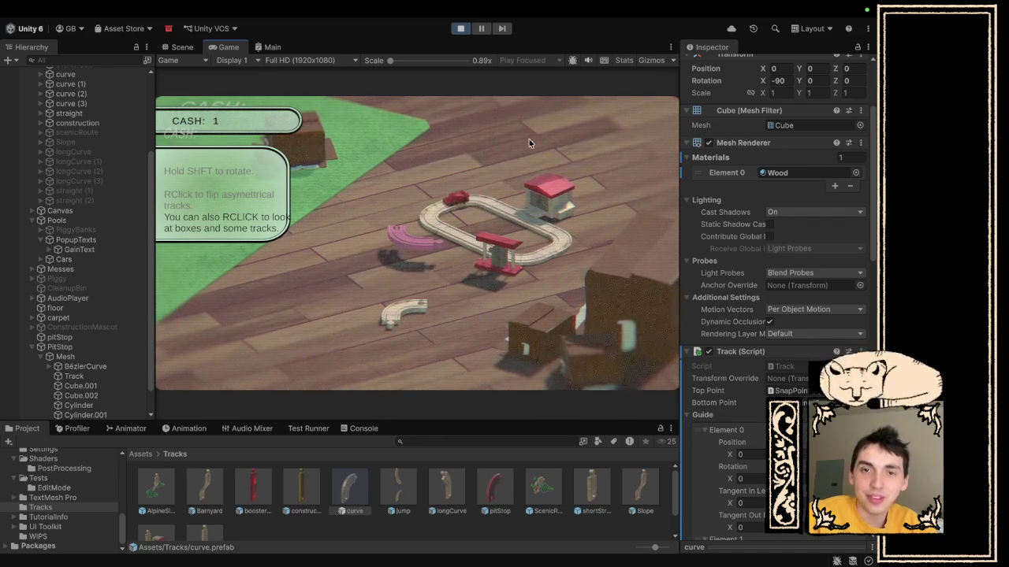
pyautogui.moveTo(528, 139)
pyautogui.mouseDown()
pyautogui.moveTo(439, 207)
pyautogui.moveTo(423, 157)
pyautogui.moveTo(487, 133)
pyautogui.mouseUp()
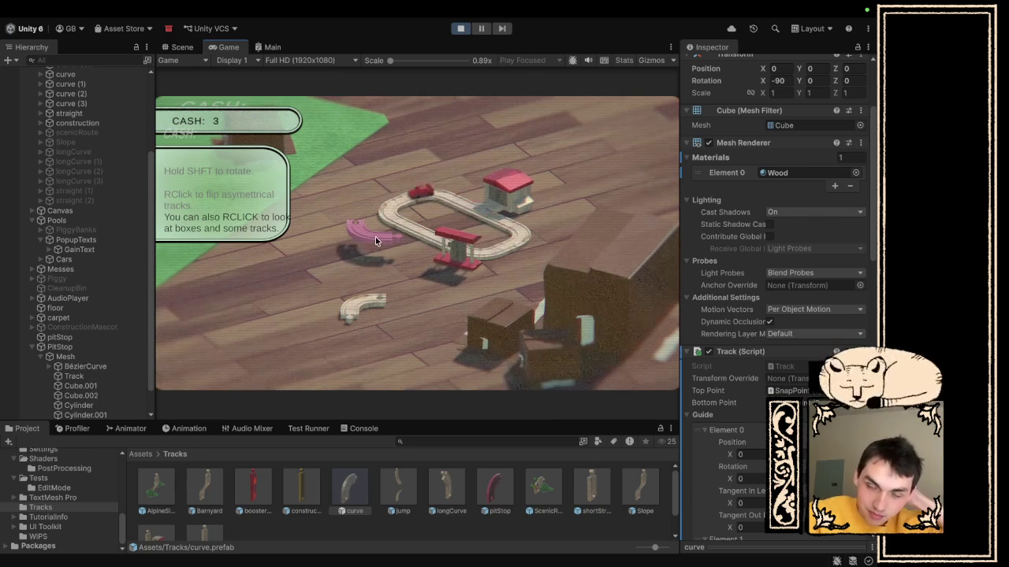
pyautogui.moveTo(374, 238)
pyautogui.mouseDown()
pyautogui.moveTo(290, 279)
pyautogui.moveTo(390, 245)
pyautogui.moveTo(450, 268)
pyautogui.moveTo(264, 305)
pyautogui.mouseUp()
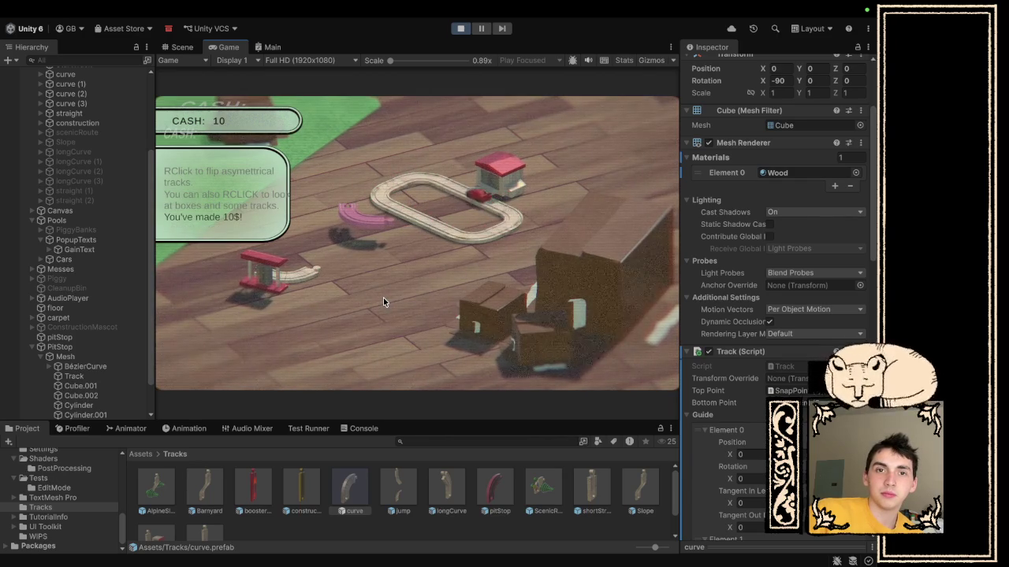
pyautogui.rightClick(502, 315)
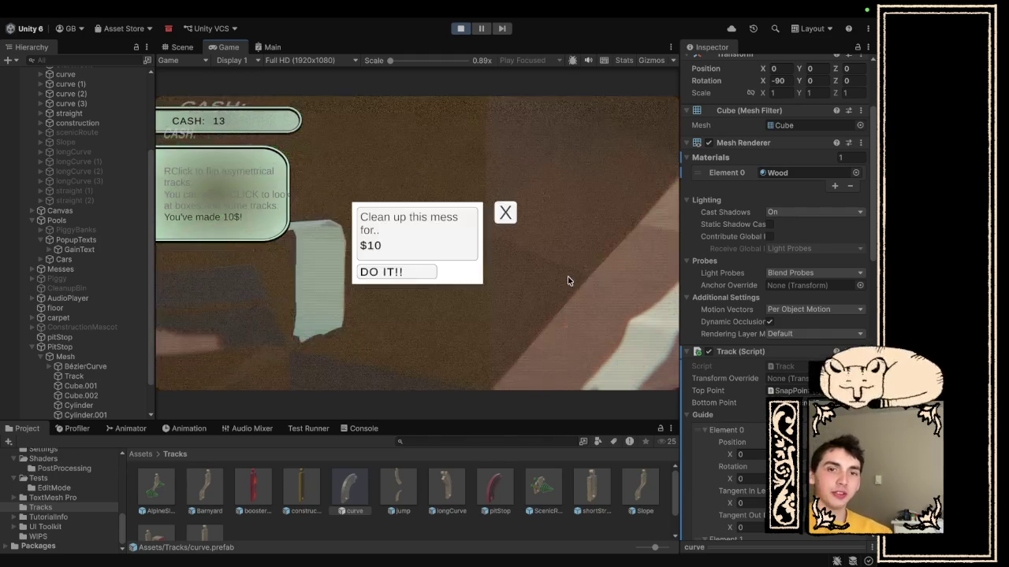
pyautogui.click(505, 212)
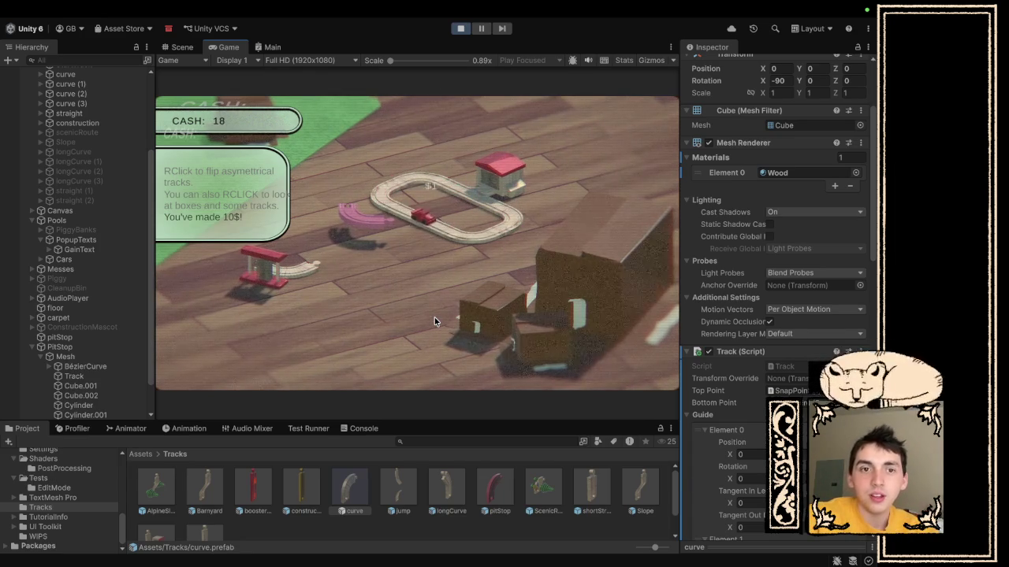
# - Pan to the boxes and pay for 'Clean up this mess', revealing a toy tree piece
pyautogui.moveTo(336, 299); pyautogui.dragTo(358, 313)
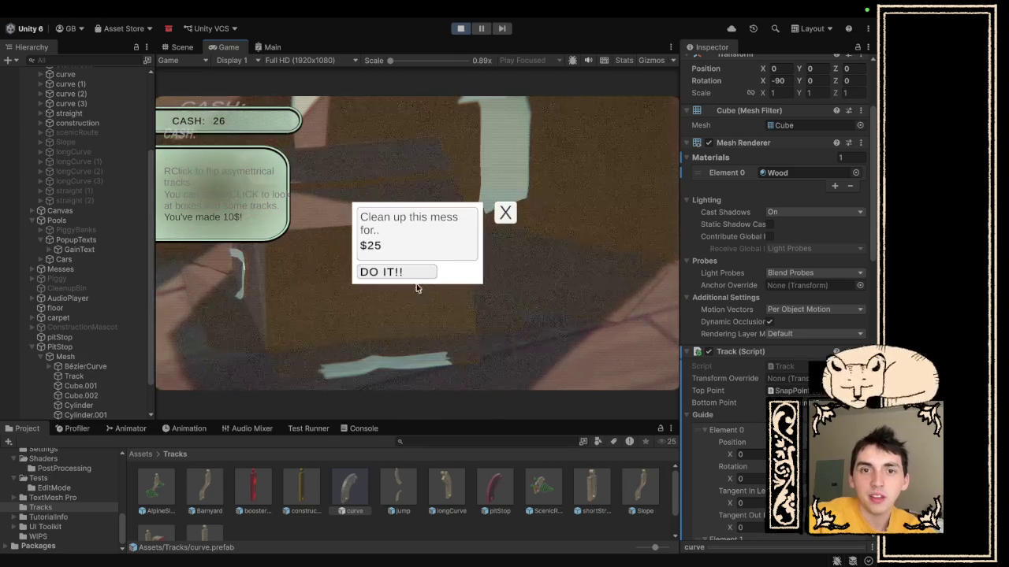
pyautogui.click(413, 276)
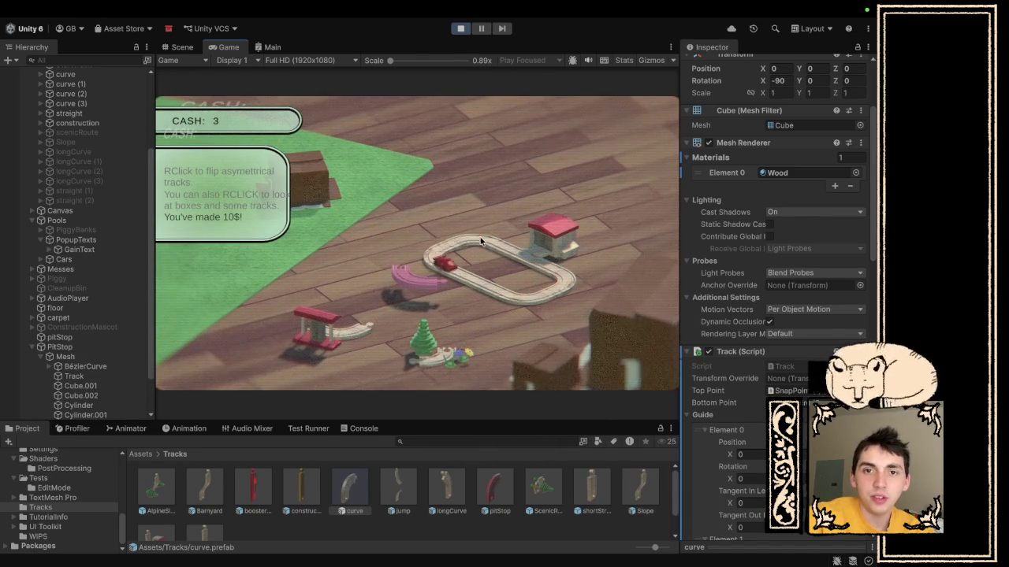
# - Rearrange the track pieces in the Game view so the loop includes the tree piece and the red pitstop piece
pyautogui.moveTo(466, 240); pyautogui.dragTo(455, 201)
pyautogui.moveTo(428, 364); pyautogui.dragTo(410, 222)
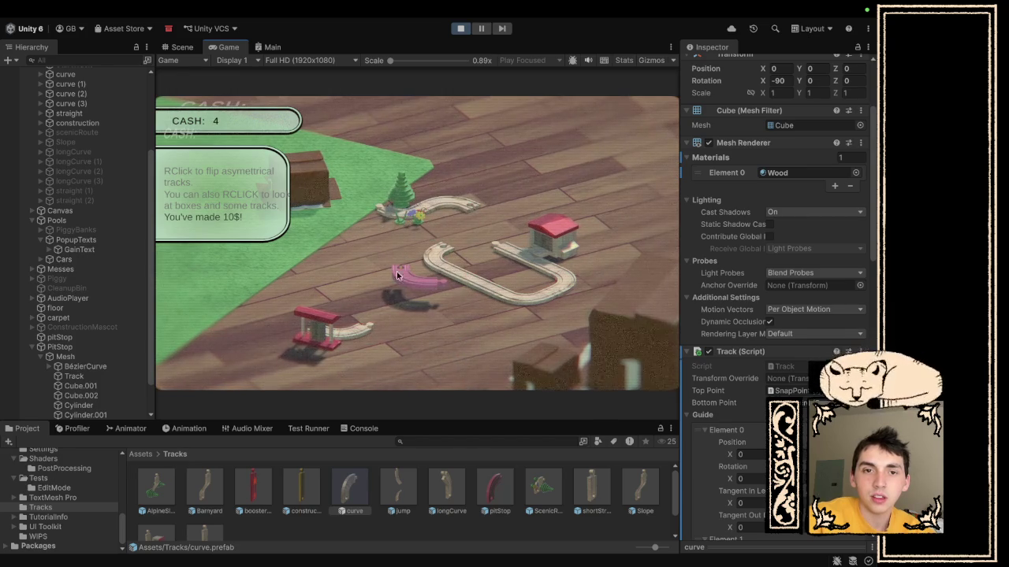
pyautogui.moveTo(352, 333)
pyautogui.mouseDown()
pyautogui.moveTo(382, 233)
pyautogui.moveTo(516, 205)
pyautogui.moveTo(456, 217)
pyautogui.mouseUp()
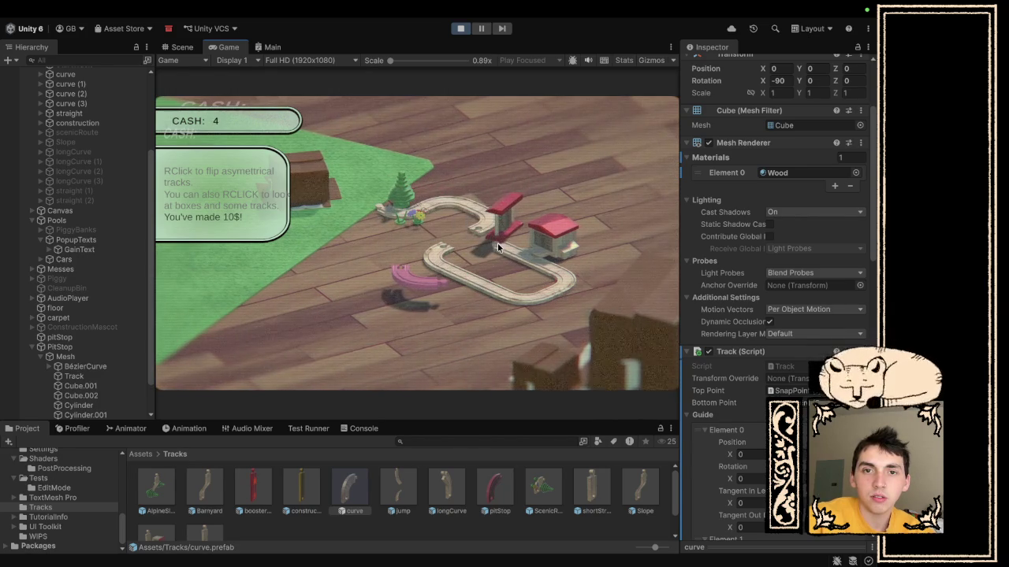
pyautogui.moveTo(483, 231); pyautogui.dragTo(347, 259)
pyautogui.moveTo(405, 221); pyautogui.dragTo(509, 296)
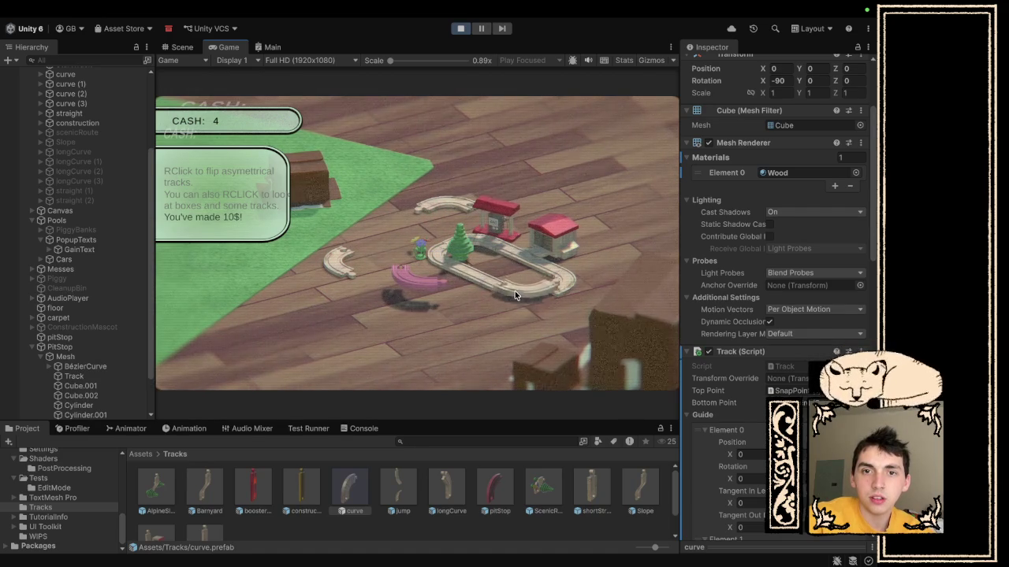
pyautogui.click(561, 285)
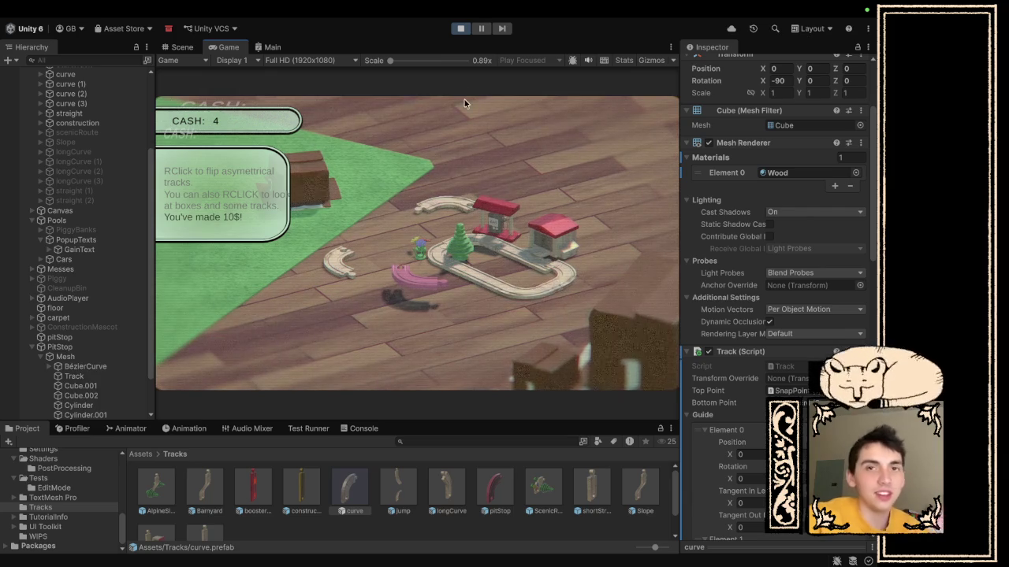
# - Stop playtesting and open the curve track prefab for editing
pyautogui.click(458, 31)
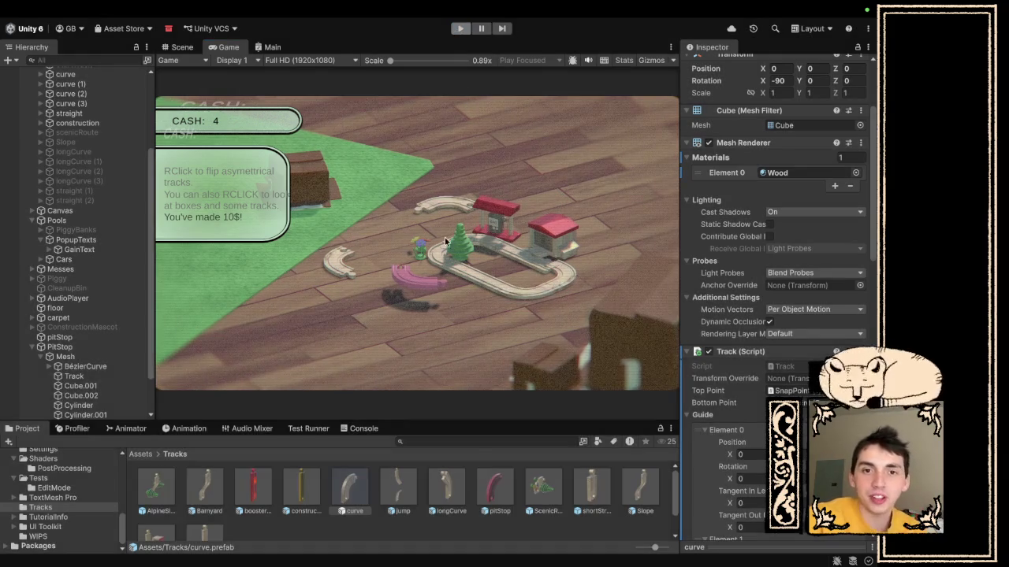
pyautogui.scroll(10, 75, 474)
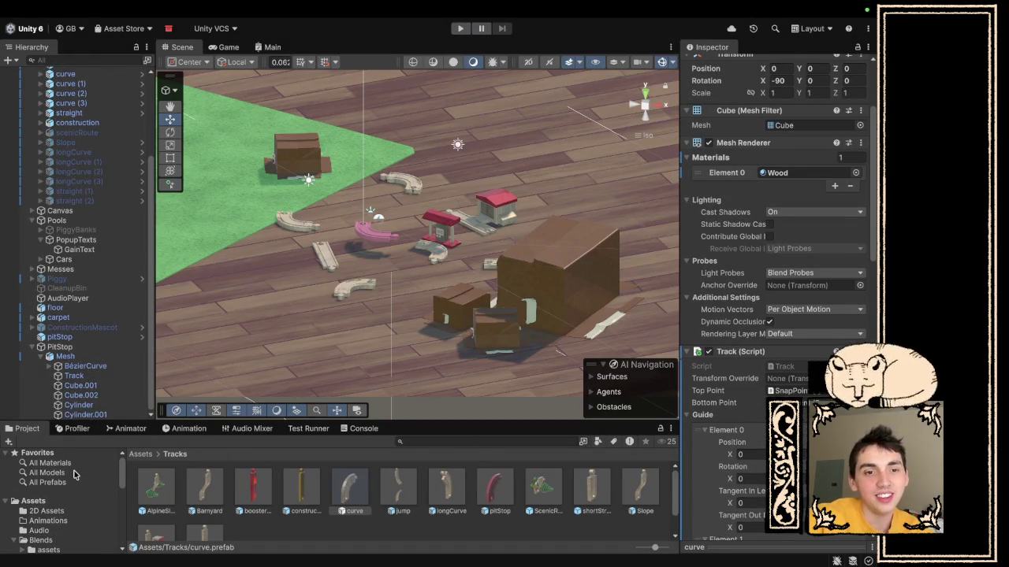
pyautogui.scroll(-2, 77, 506)
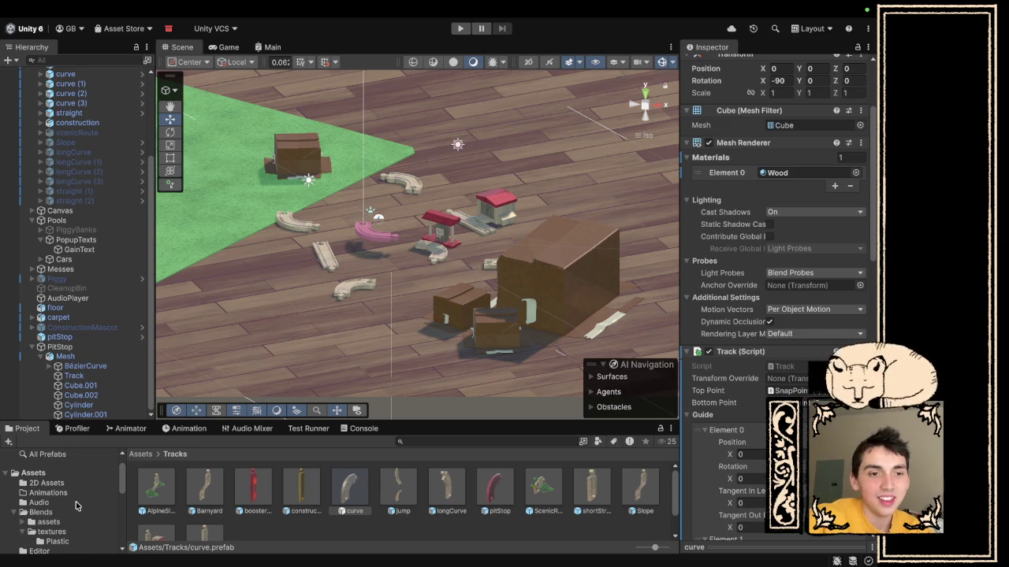
pyautogui.scroll(-1, 522, 476)
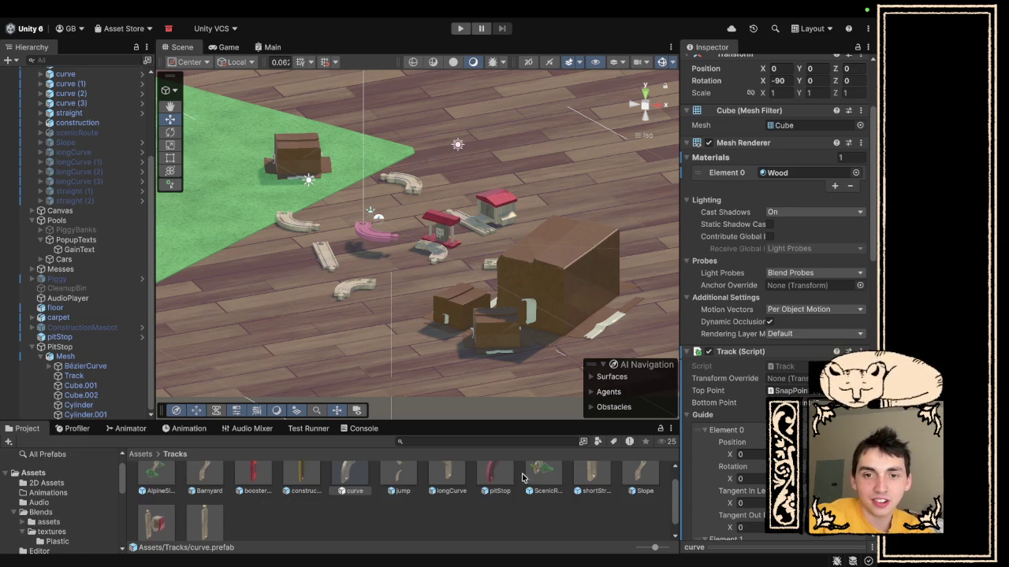
pyautogui.click(338, 478)
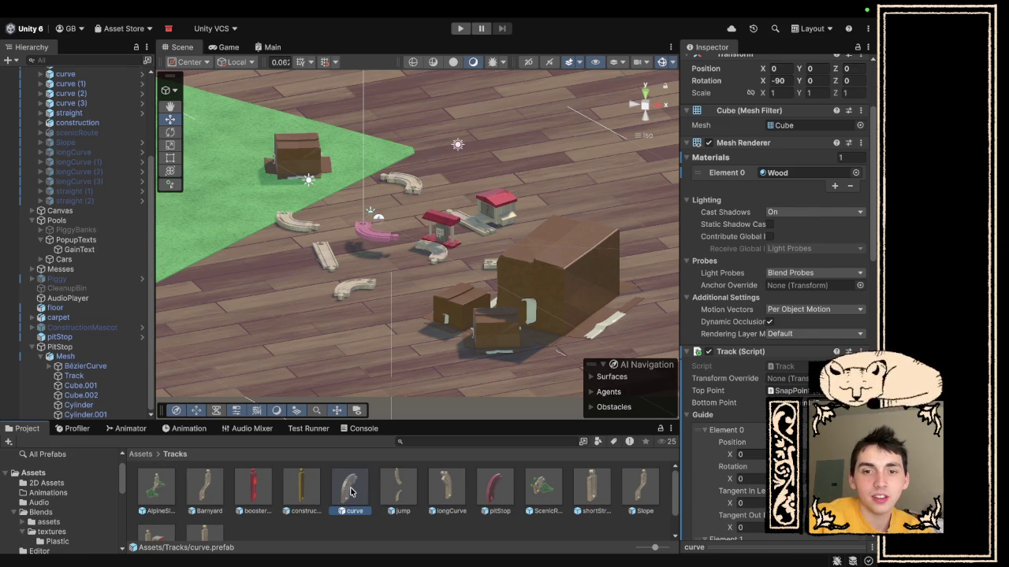
pyautogui.doubleClick(352, 492)
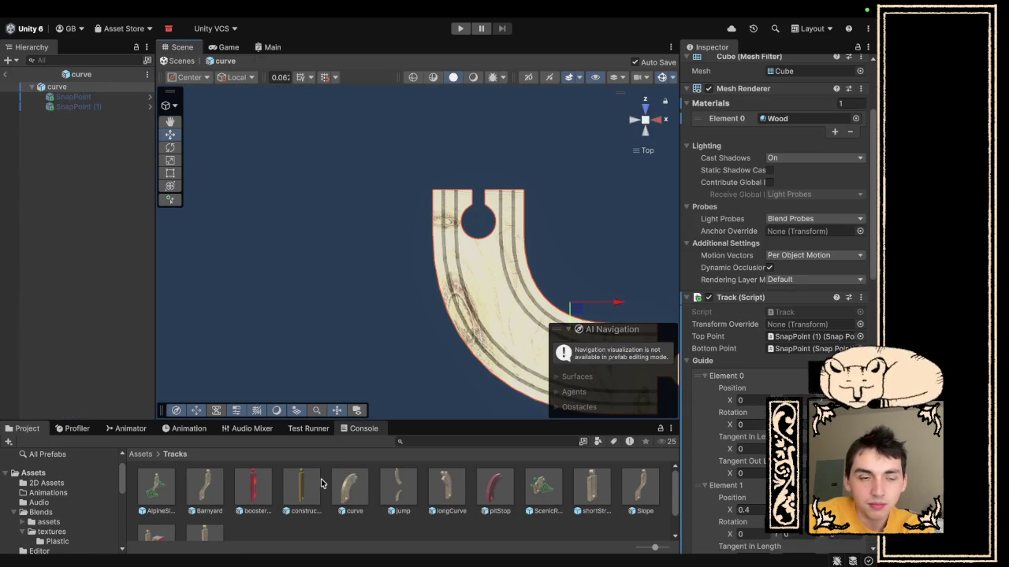
# - Open curve.blend from Assets/Blends in Blender, copy its curve model, and close Blender
pyautogui.click(57, 521)
pyautogui.click(83, 510)
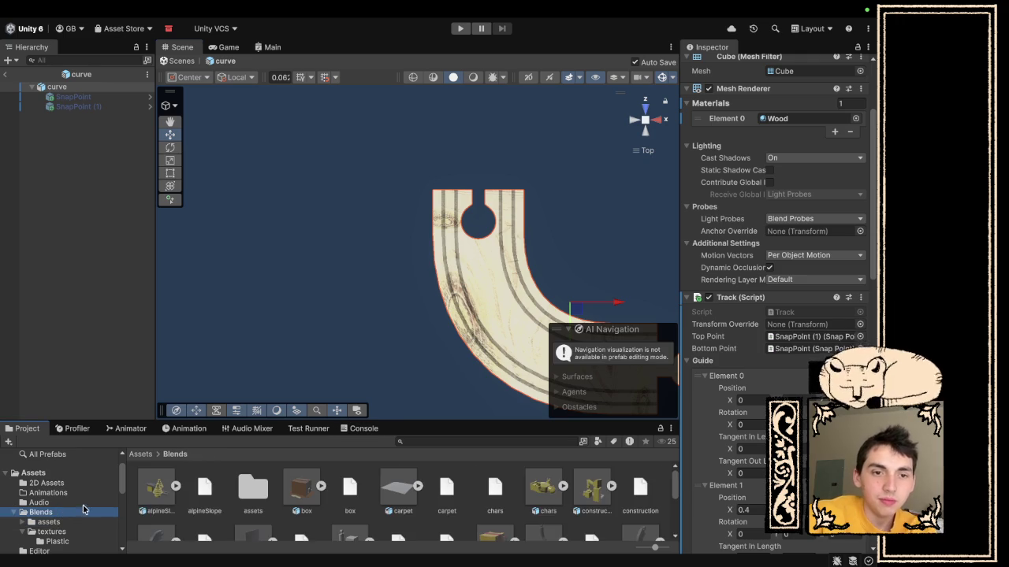
pyautogui.scroll(-3, 326, 521)
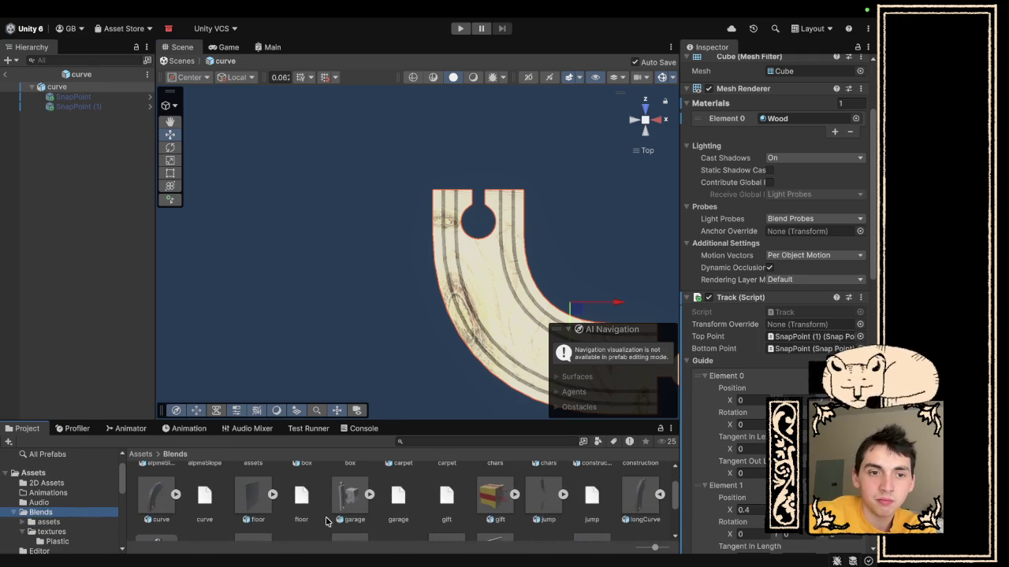
pyautogui.doubleClick(164, 494)
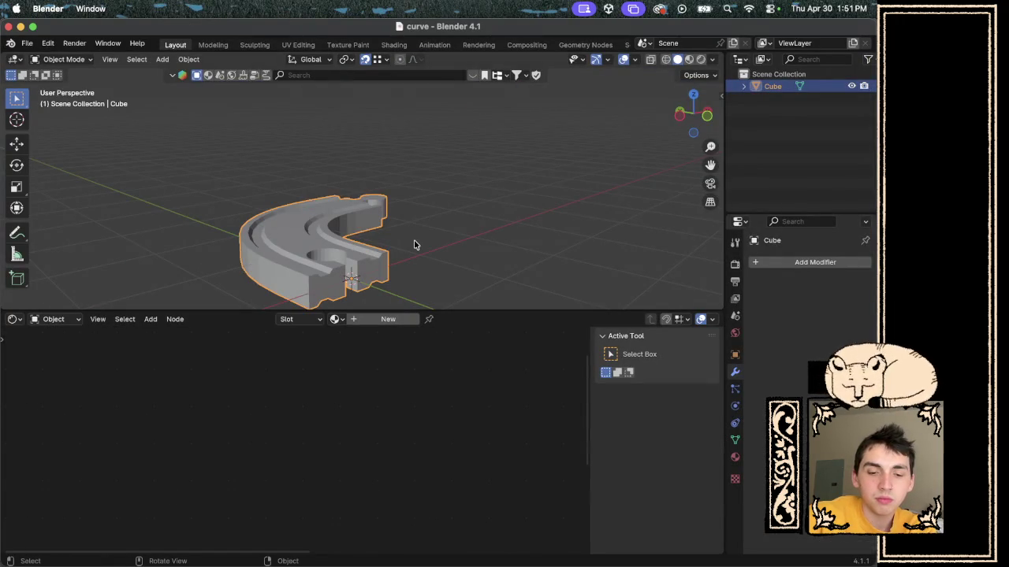
pyautogui.press('super+c')
pyautogui.scroll(5, 449, 272)
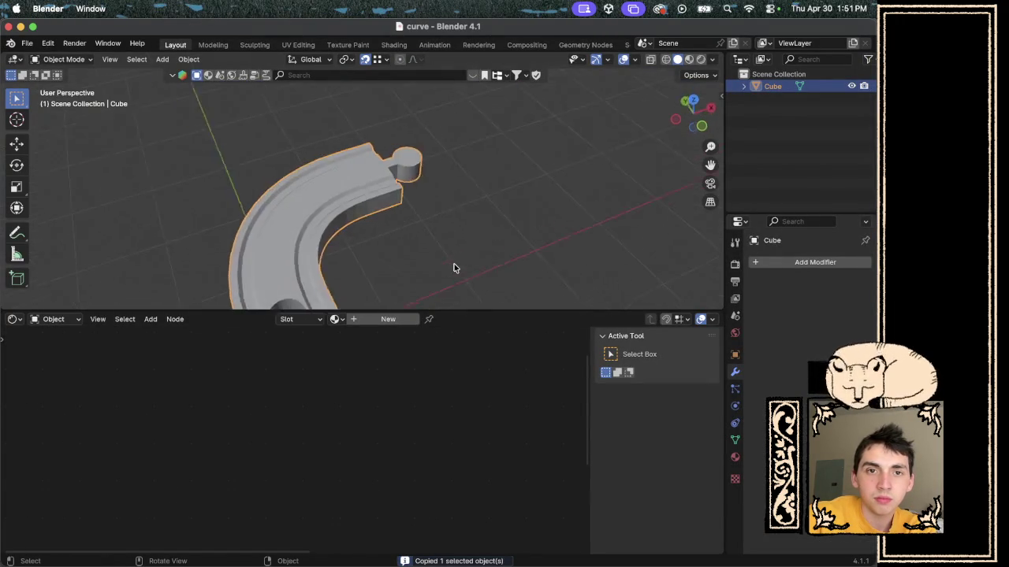
pyautogui.scroll(-2, 453, 268)
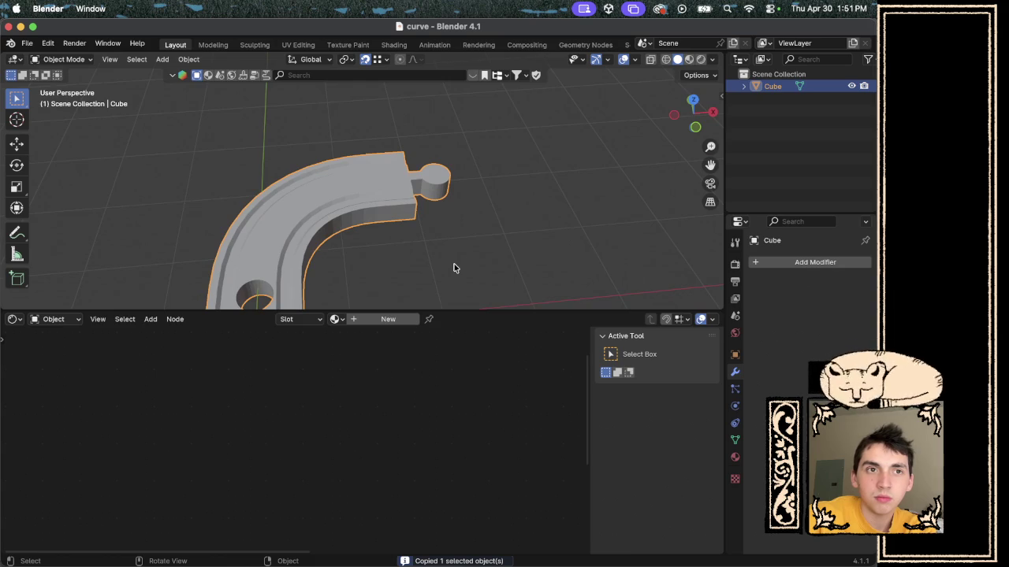
pyautogui.click(8, 27)
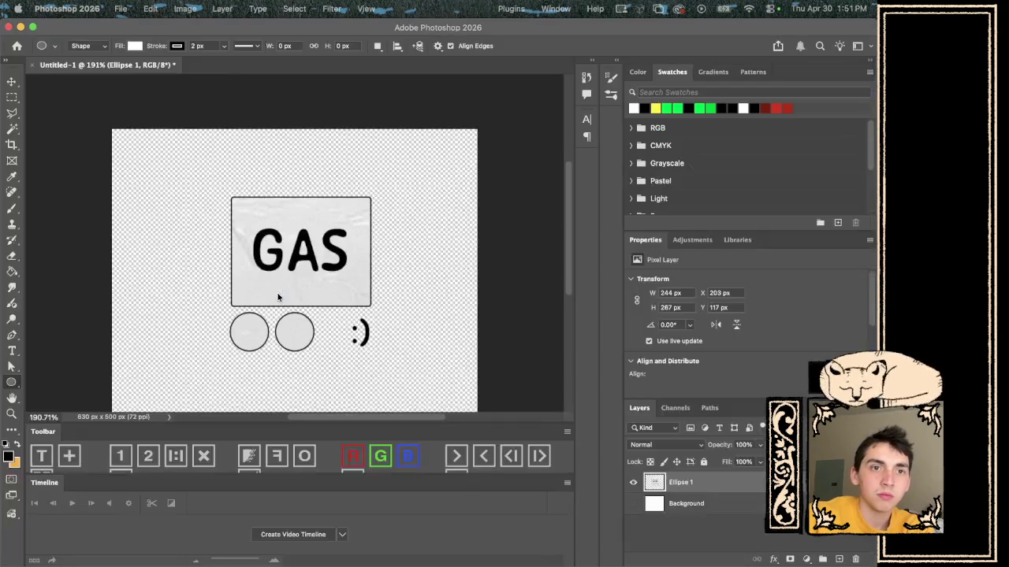
# - Back in Unity, open scenicRoute.blend from the Blends folder in Blender
pyautogui.hotkey('ctrl', 'Right')
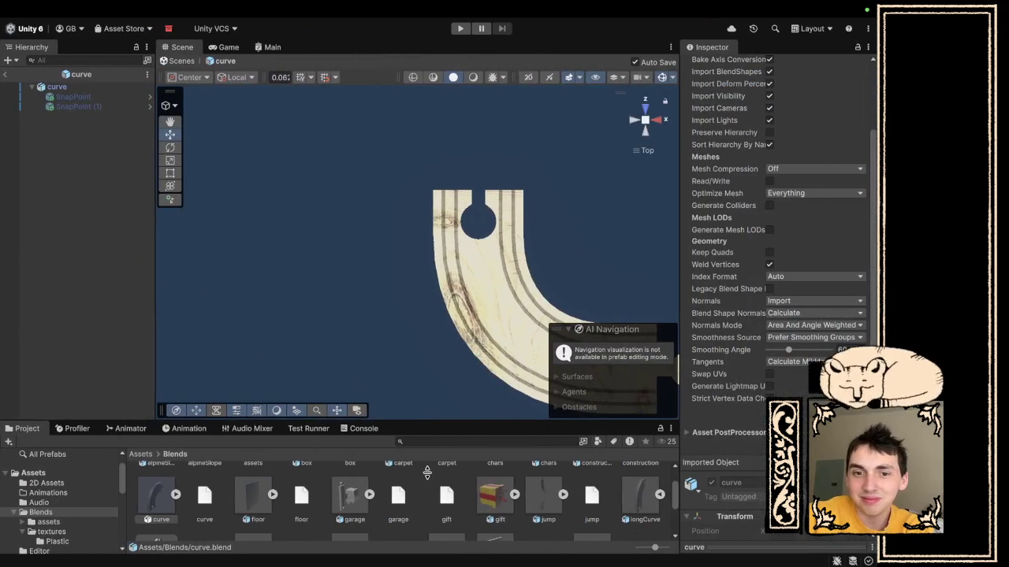
pyautogui.scroll(-2, 385, 504)
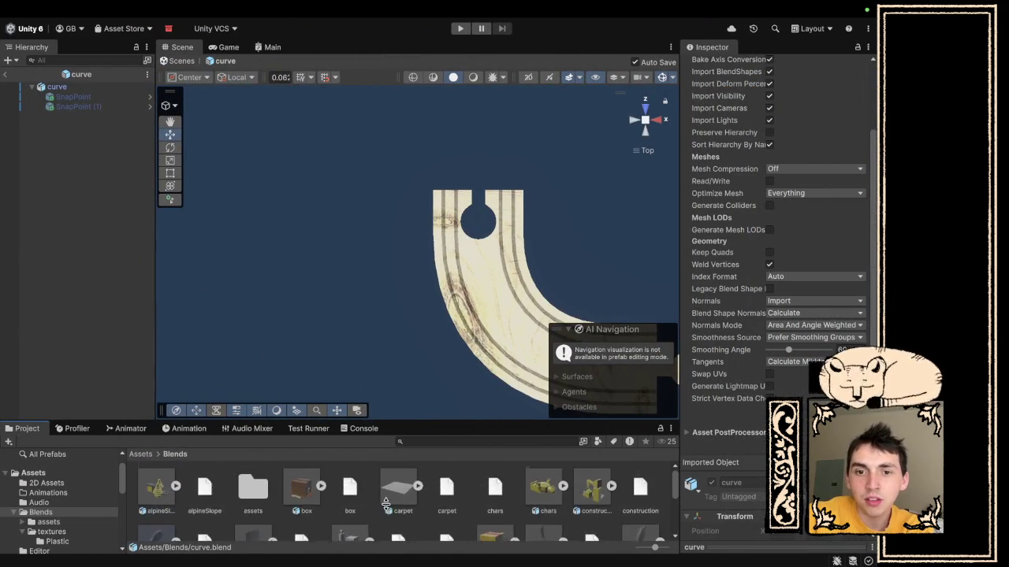
pyautogui.scroll(3, 386, 504)
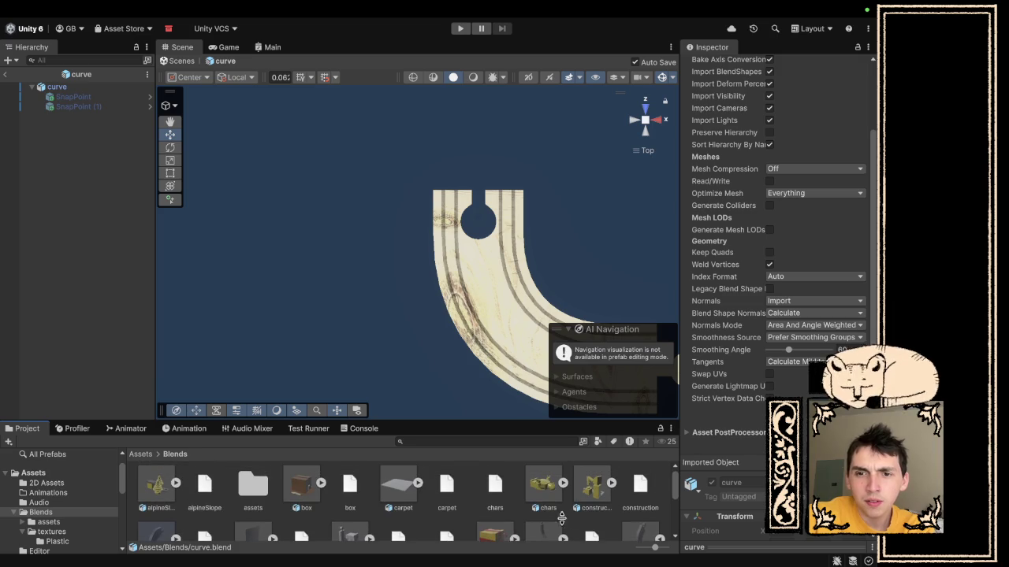
pyautogui.scroll(-3, 313, 506)
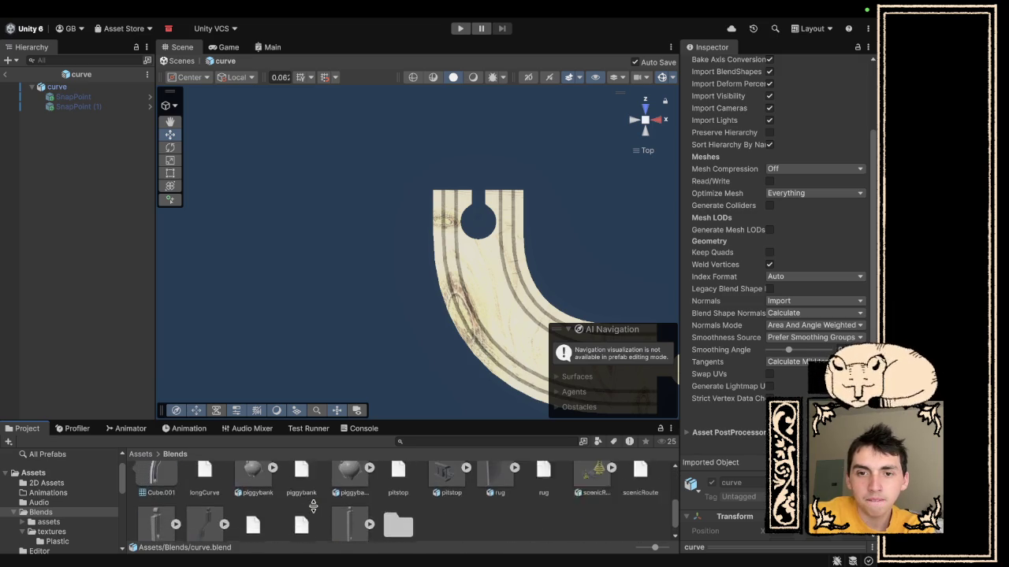
pyautogui.click(595, 520)
pyautogui.moveTo(594, 521); pyautogui.dragTo(596, 524)
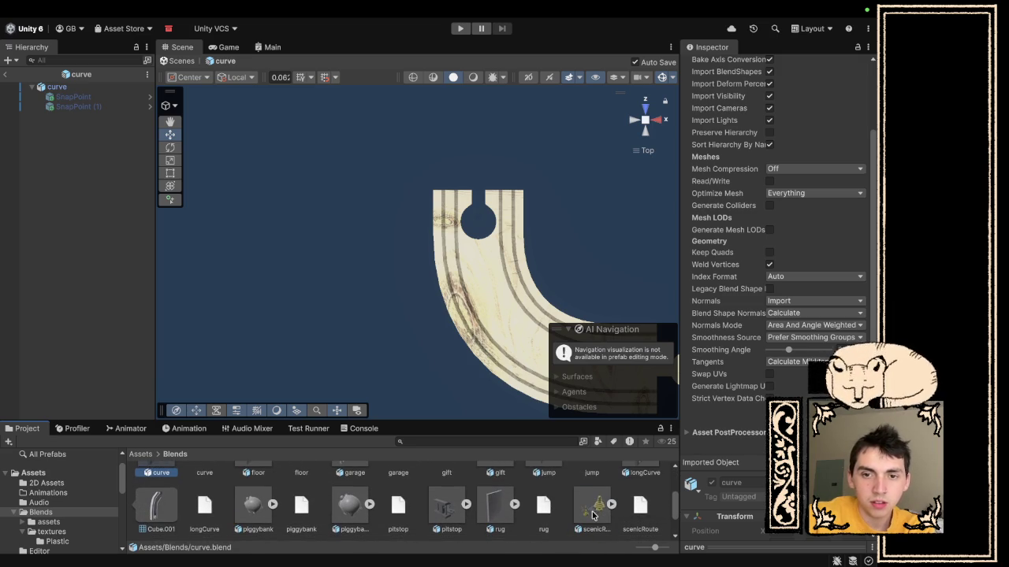
pyautogui.click(592, 516)
pyautogui.doubleClick(587, 507)
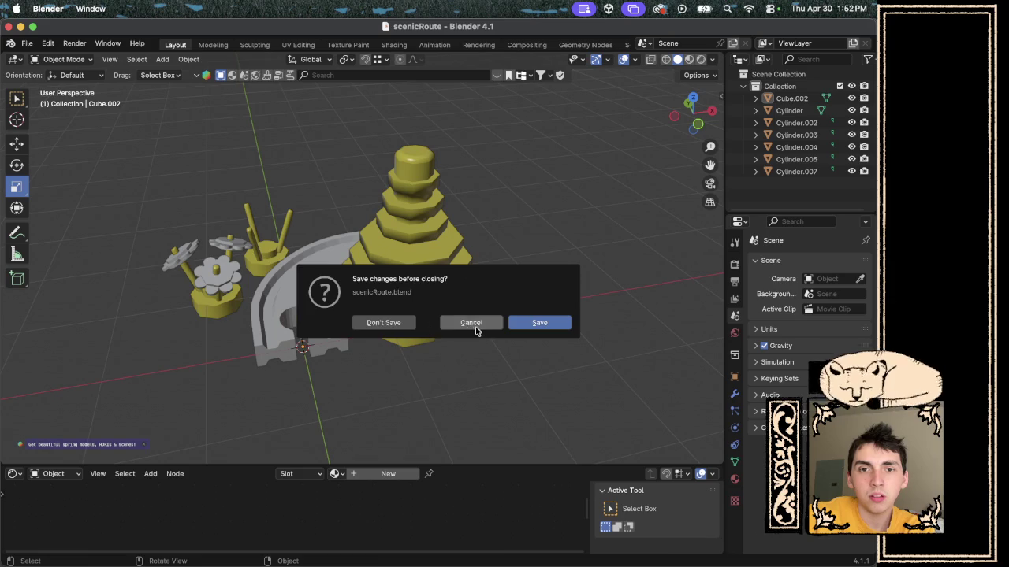
# - Delete the old curved track in scenicRoute and paste in the copied curve model
pyautogui.click(476, 330)
pyautogui.click(326, 312)
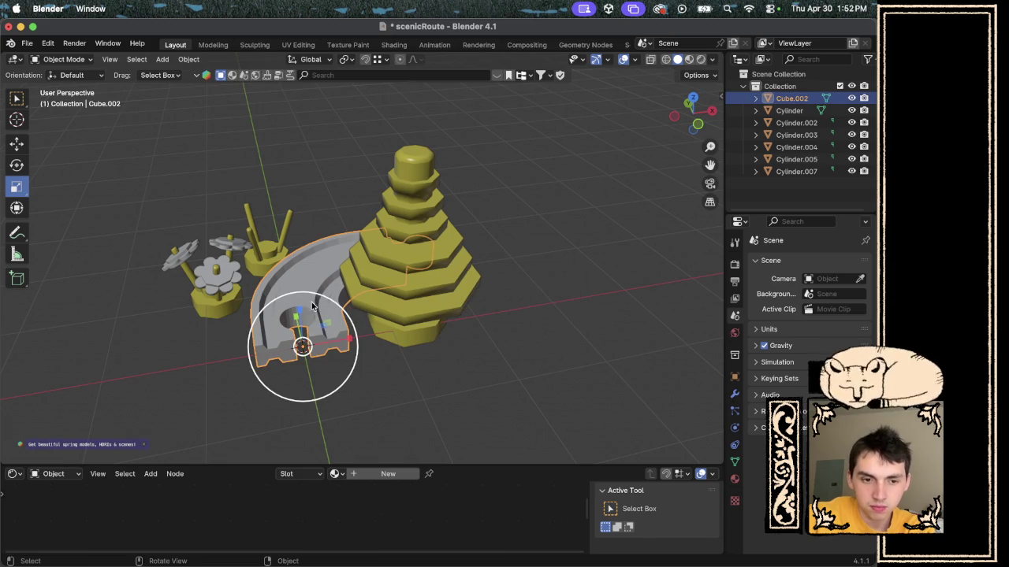
pyautogui.press('x')
pyautogui.click(311, 302)
pyautogui.hotkey('ctrl', 'v')
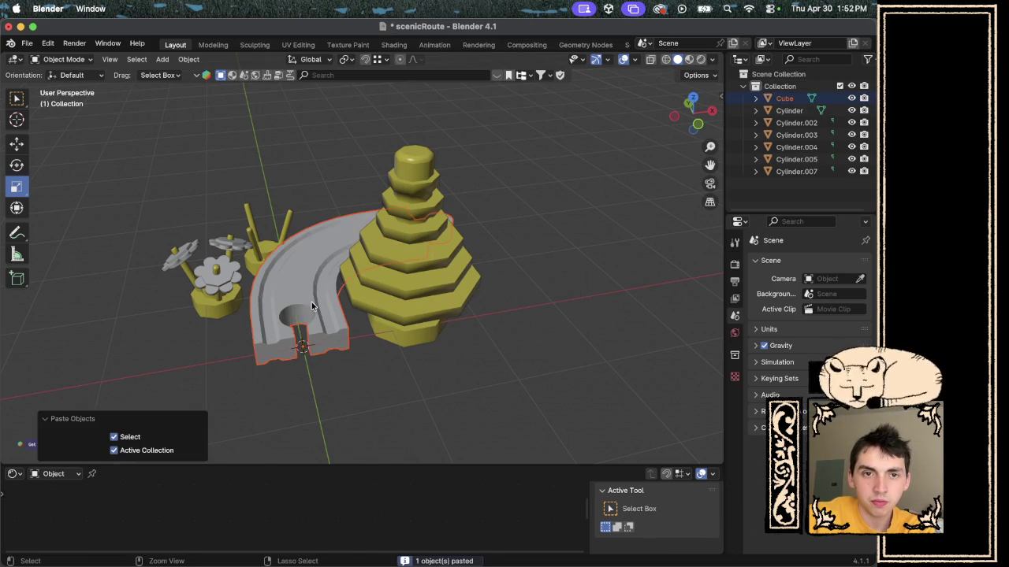
# - Move one of the decorative cylinder pieces to a new position
pyautogui.hscroll(-5, 312, 302)
pyautogui.click(268, 327)
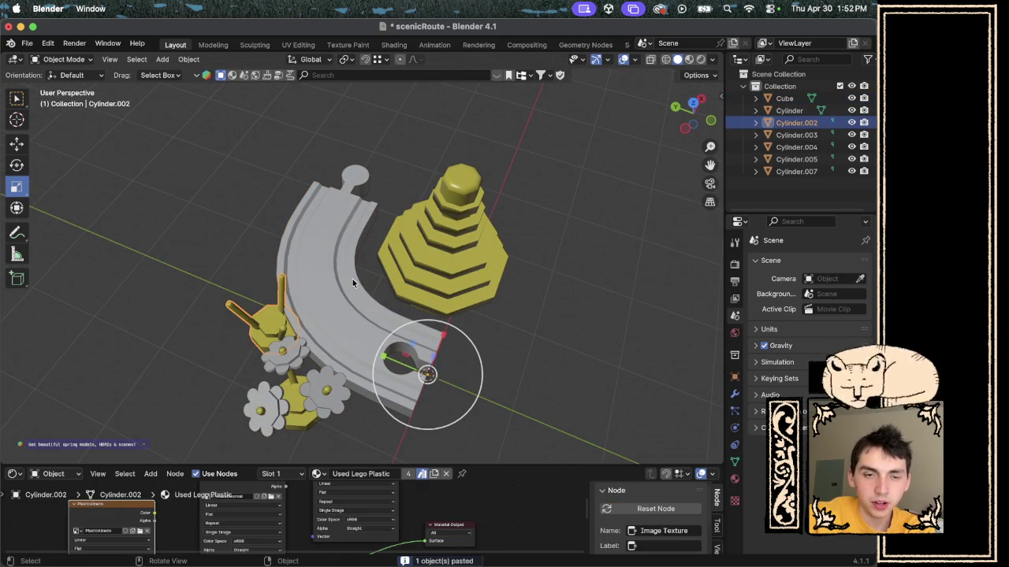
pyautogui.press('g')
pyautogui.click(312, 273)
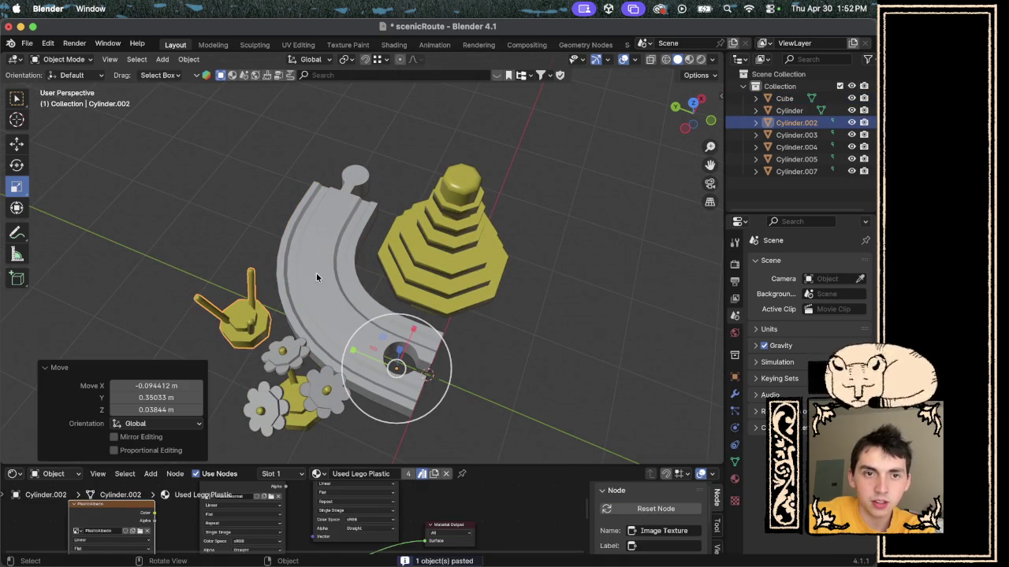
# - Apply All Transforms to every object, deselect, and save scenicRoute.blend
pyautogui.press('a')
pyautogui.hotkey('ctrl', 'a')
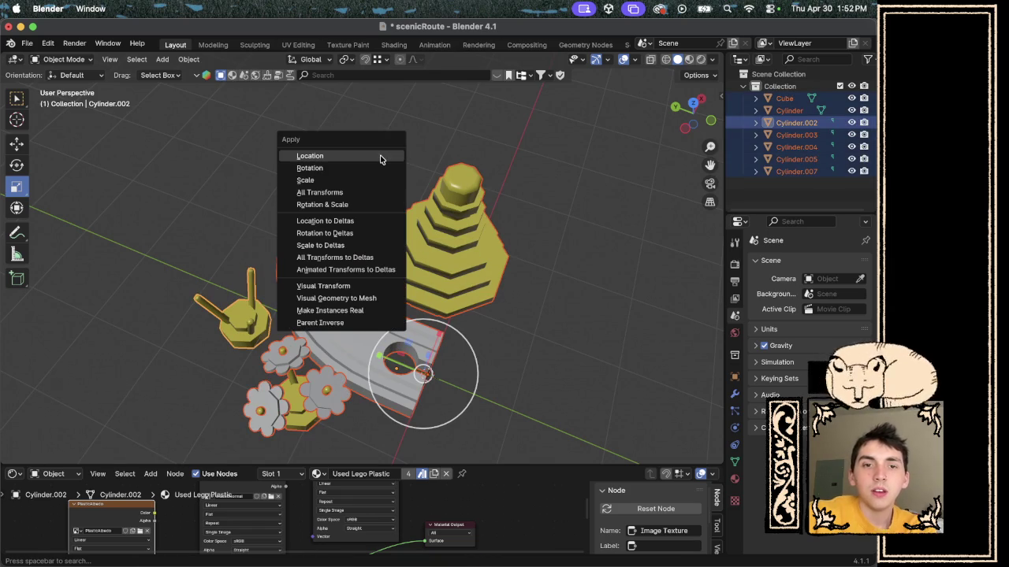
pyautogui.click(383, 192)
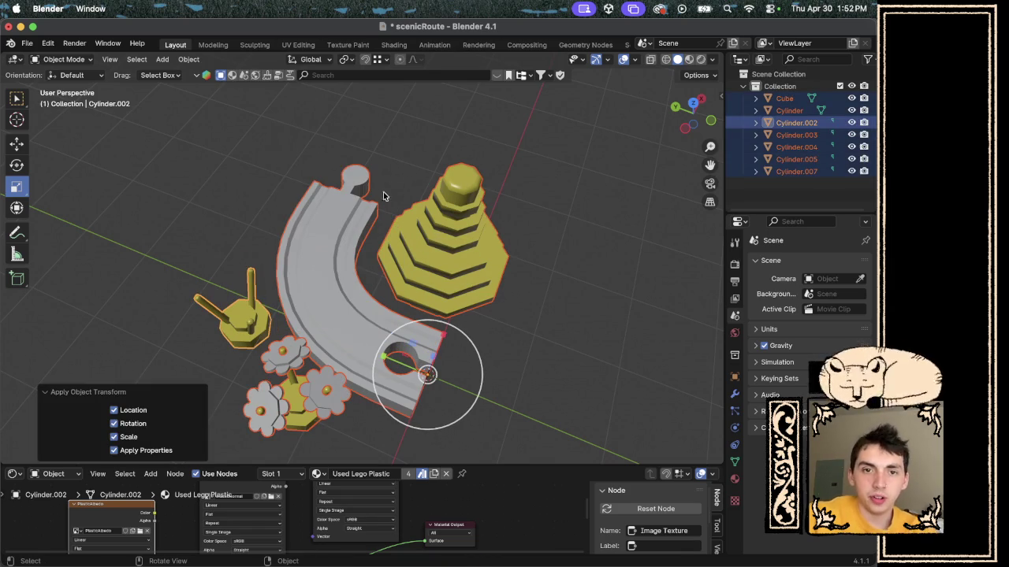
pyautogui.click(543, 262)
pyautogui.hscroll(10, 543, 260)
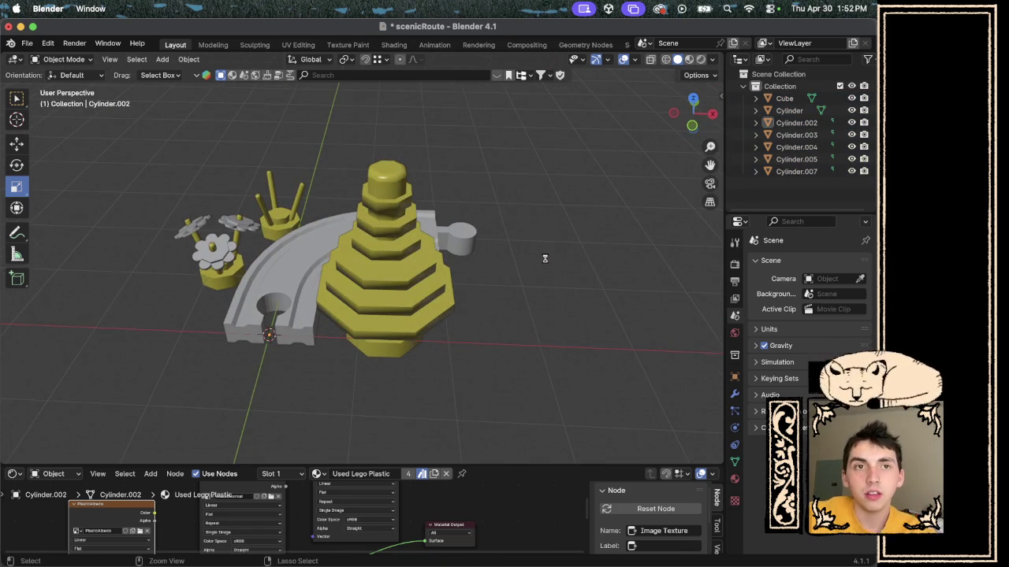
pyautogui.press('super+Tab')
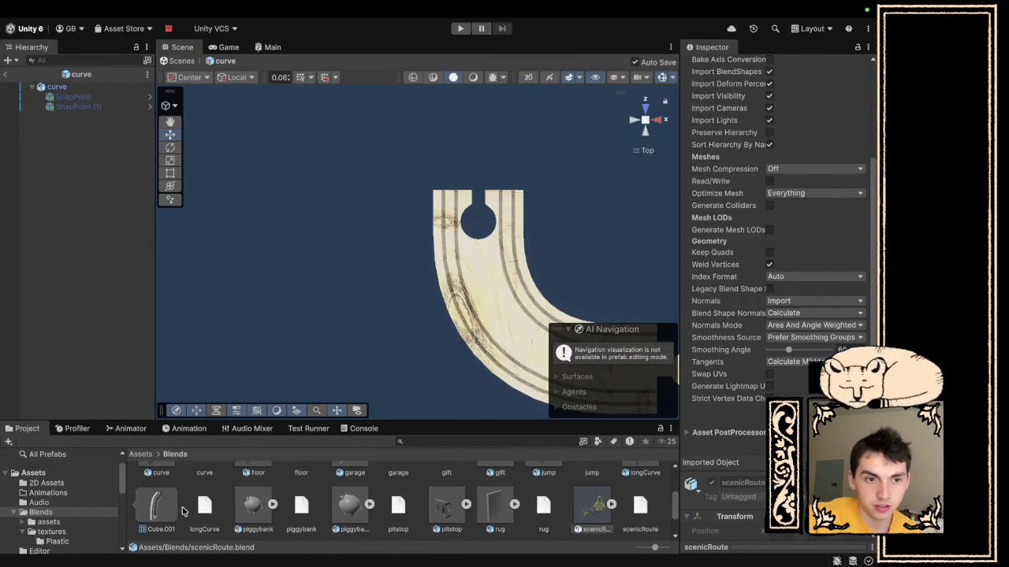
# - Open the ScenicRoute prefab from Assets/Tracks and set its Cube's Rotation X to 0
pyautogui.scroll(-5, 63, 509)
pyautogui.click(56, 509)
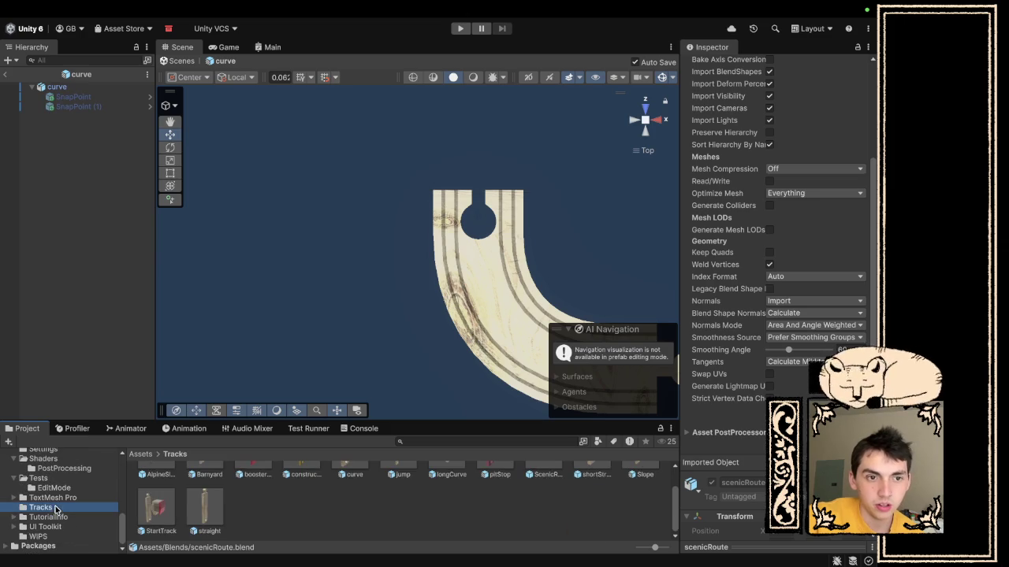
pyautogui.scroll(2, 212, 508)
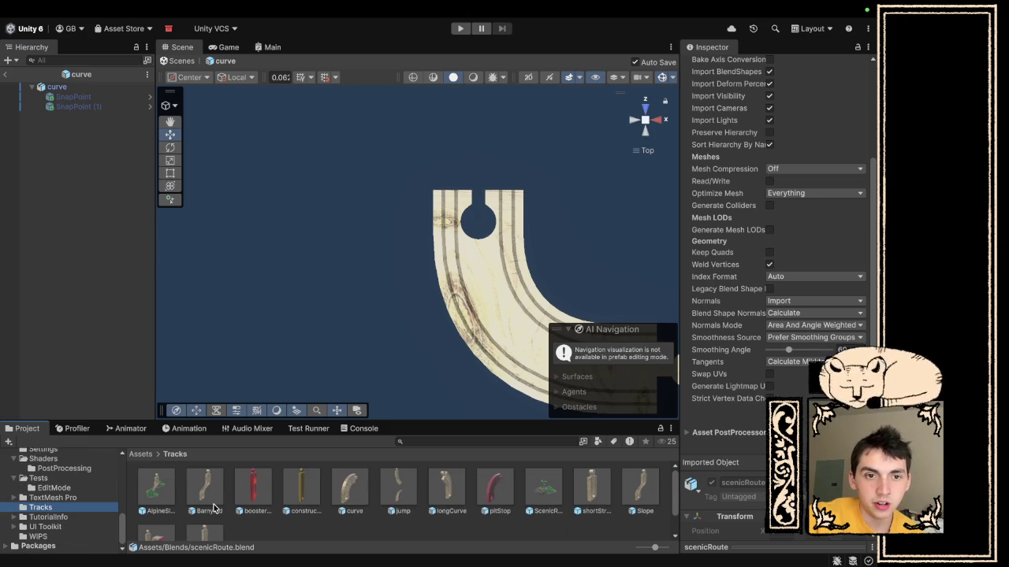
pyautogui.doubleClick(550, 502)
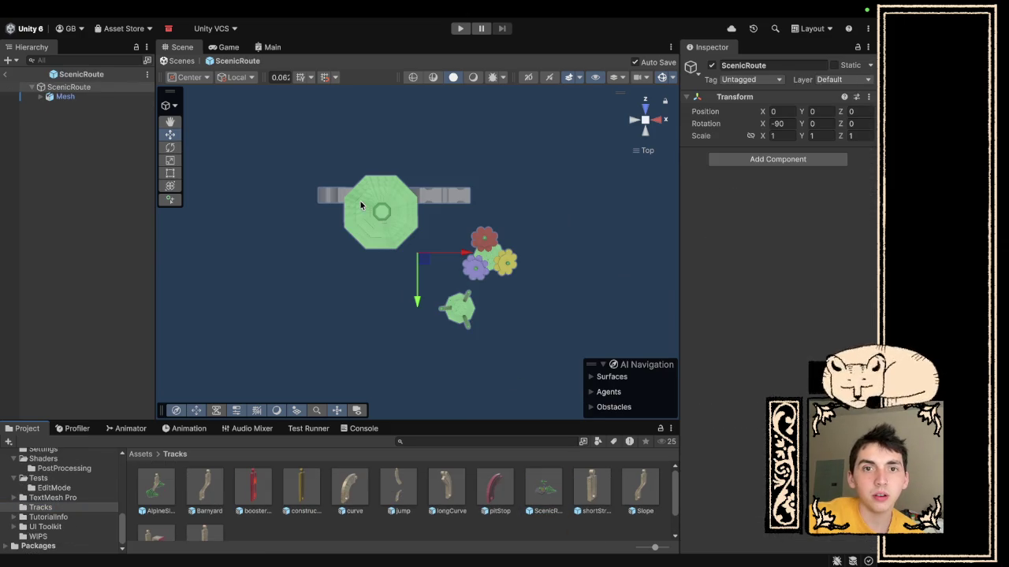
pyautogui.click(40, 96)
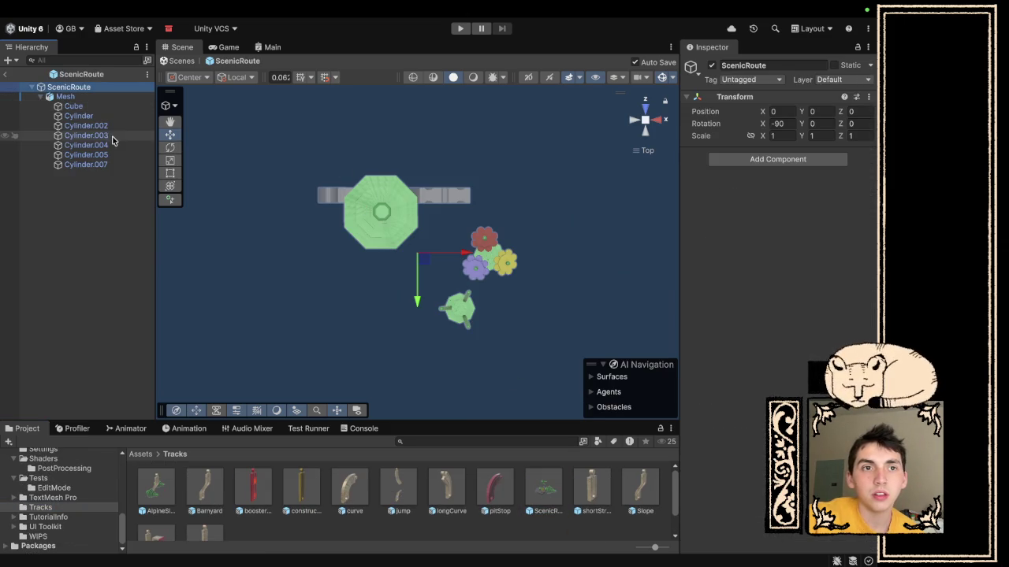
pyautogui.click(73, 105)
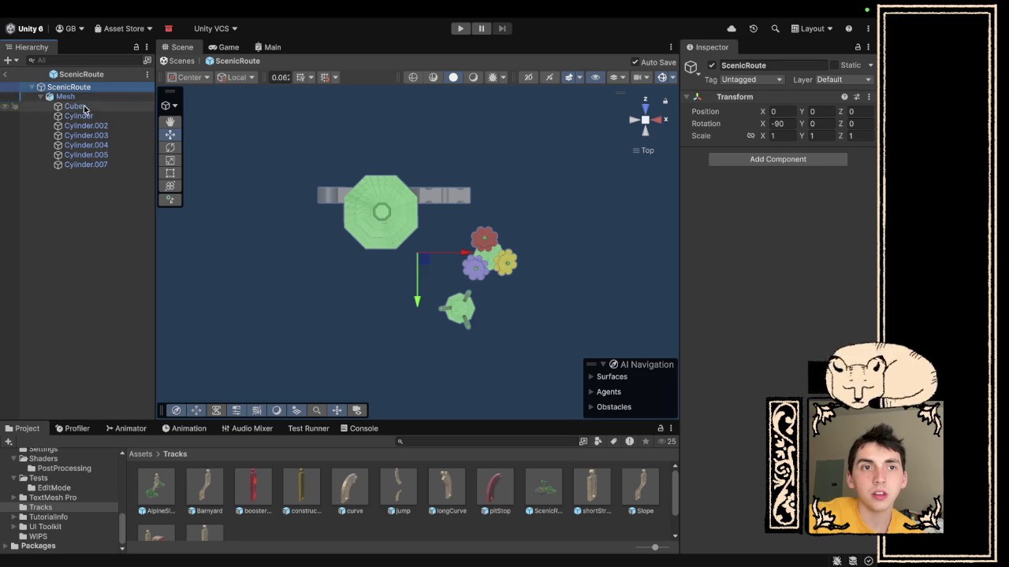
pyautogui.click(775, 125)
pyautogui.write('0')
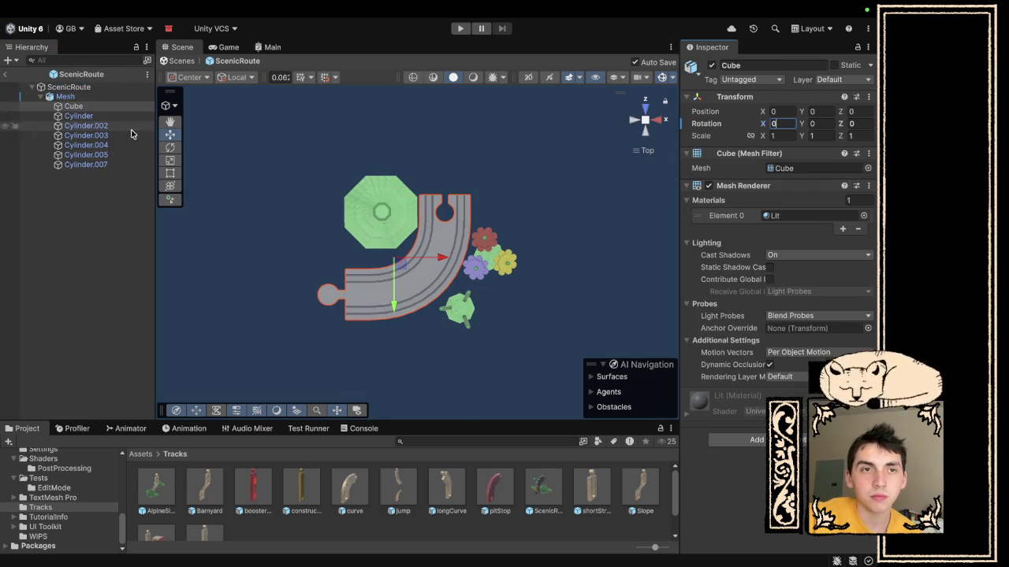
pyautogui.keyDown('alt'); pyautogui.click(311, 290); pyautogui.keyUp('alt')
# - Orbit to an angled view and step through the Cube and Cylinder pieces to compare them
pyautogui.moveTo(311, 290)
pyautogui.mouseDown()
pyautogui.moveTo(387, 108)
pyautogui.moveTo(242, 112)
pyautogui.mouseUp()
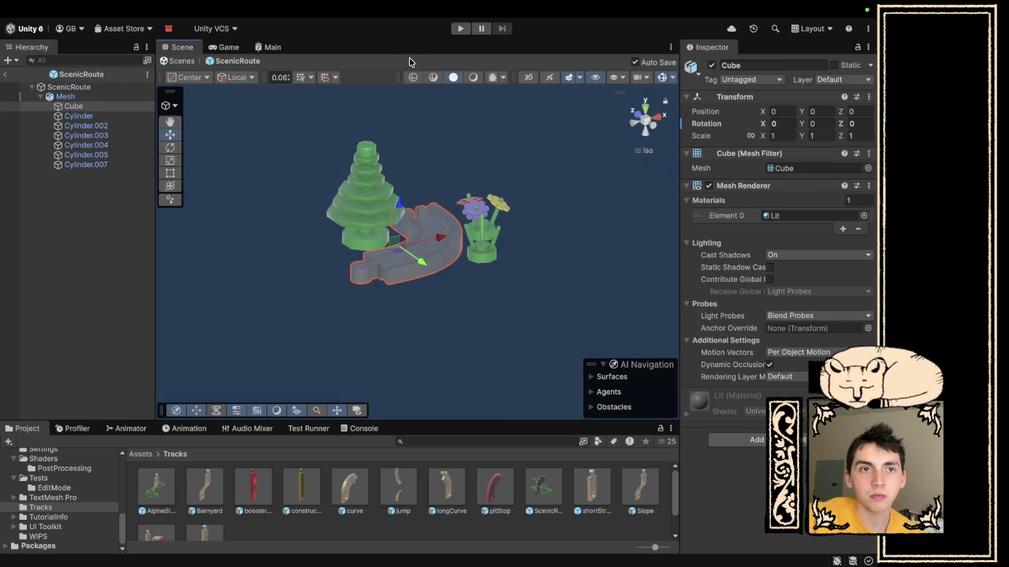
pyautogui.click(96, 115)
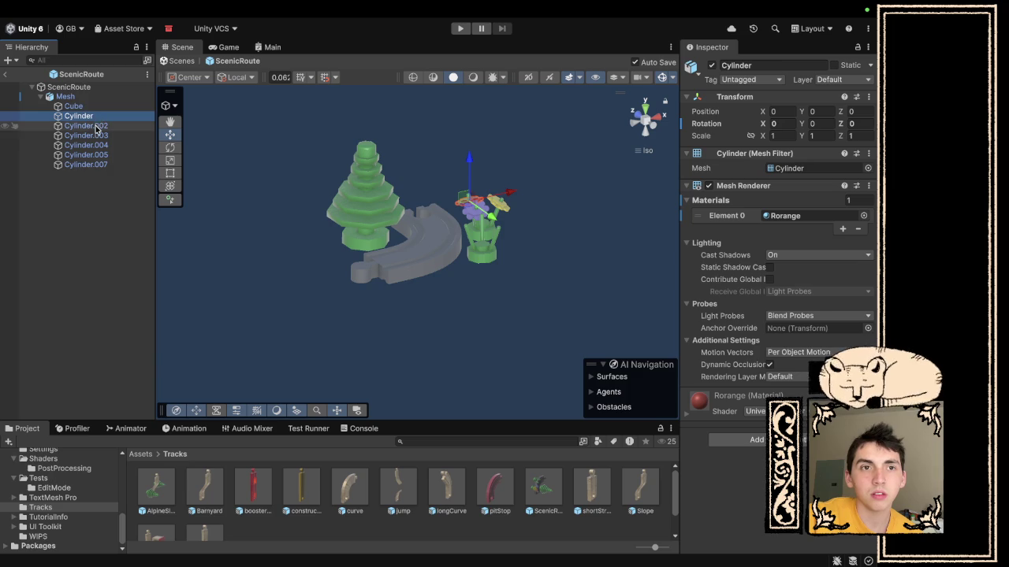
pyautogui.click(96, 127)
pyautogui.press('Down')
pyautogui.press('Down')
pyautogui.press('Down')
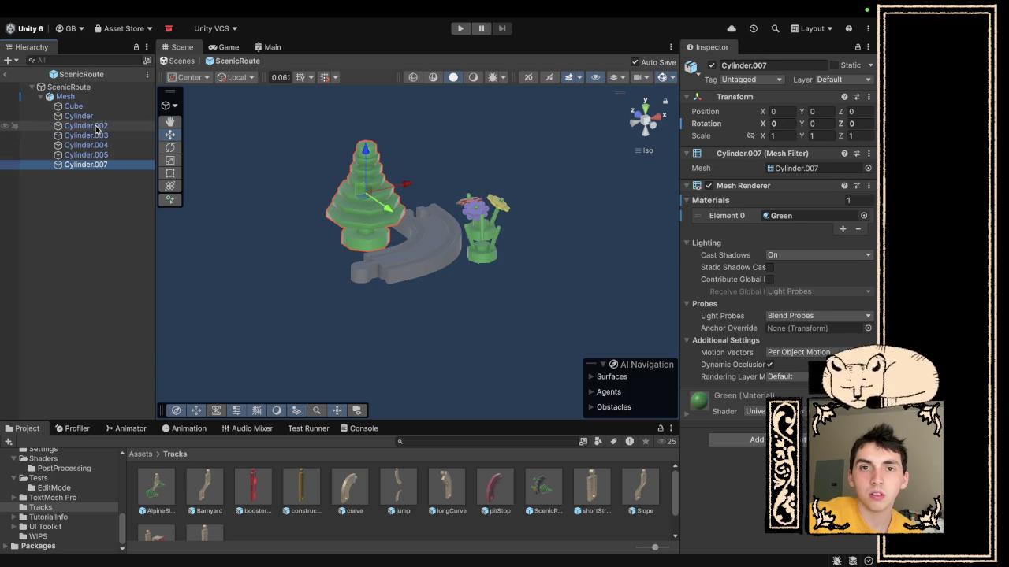
pyautogui.press('Up')
pyautogui.press('Up')
pyautogui.press('Up')
pyautogui.press('Up')
pyautogui.press('Up')
pyautogui.press('Up')
pyautogui.press('Down')
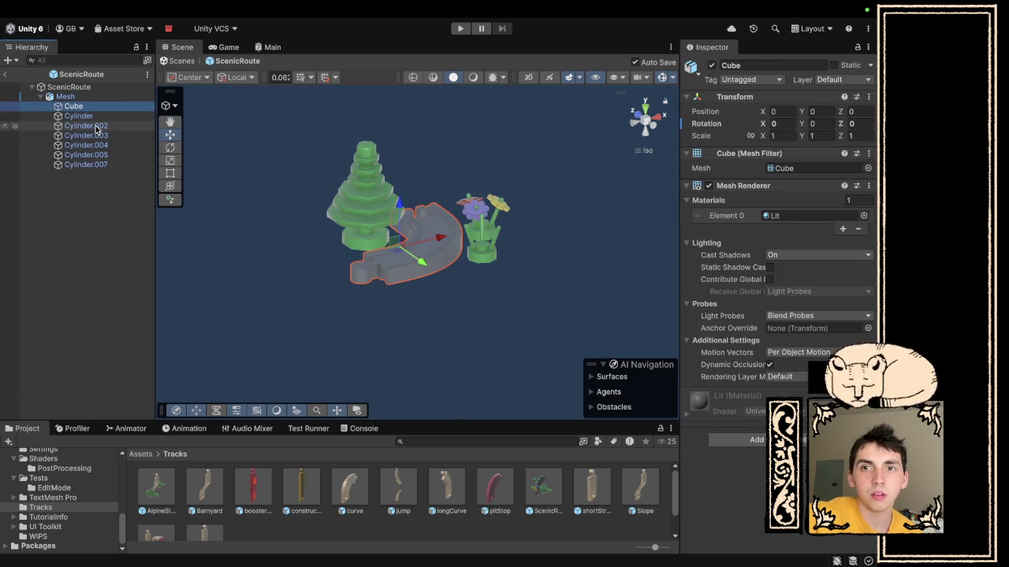
pyautogui.press('Down')
pyautogui.press('Down')
pyautogui.press('Down')
pyautogui.press('Down')
pyautogui.press('Up')
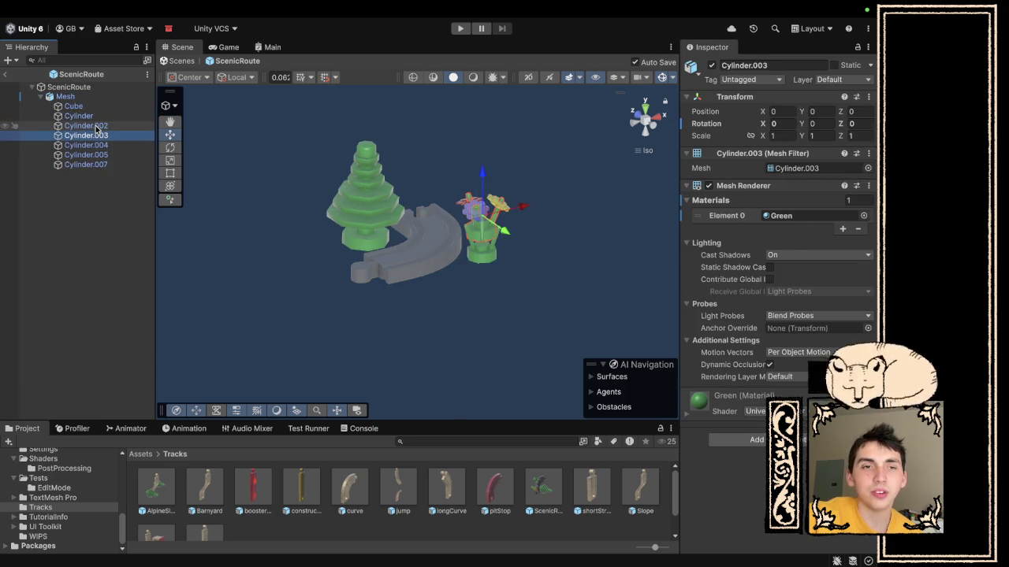
pyautogui.press('Up')
pyautogui.press('Up')
pyautogui.press('Up')
pyautogui.press('Up')
pyautogui.press('Down')
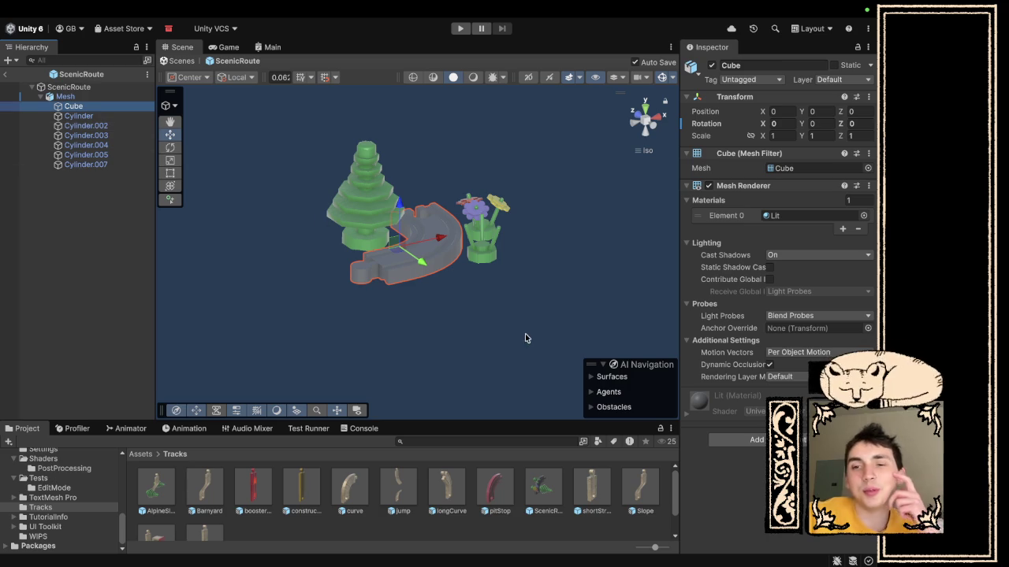
# - Drag the Wood material from Blends/textures onto the Cube's Mesh Renderer, replacing Lit
pyautogui.scroll(5, 68, 497)
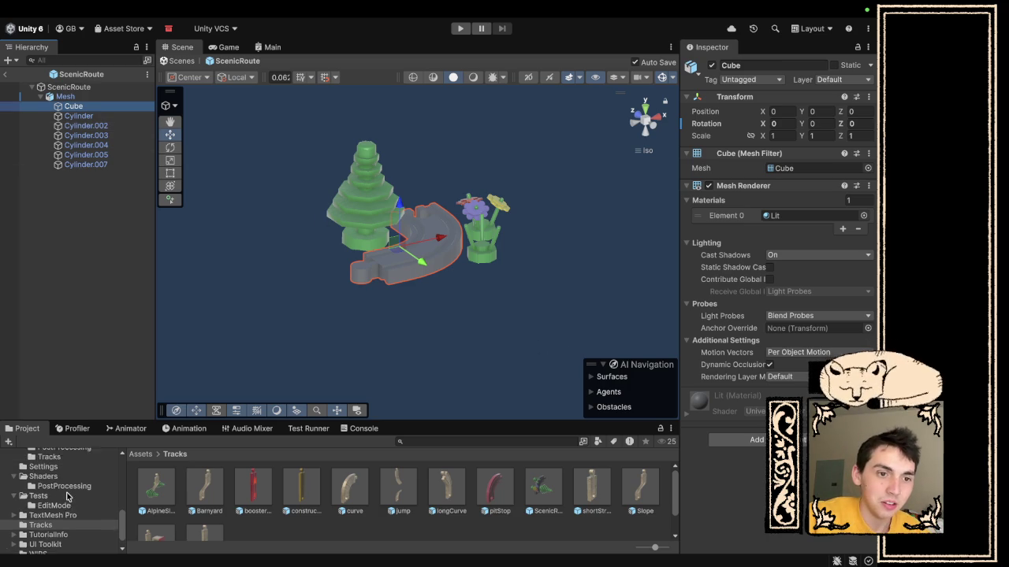
pyautogui.scroll(10, 63, 498)
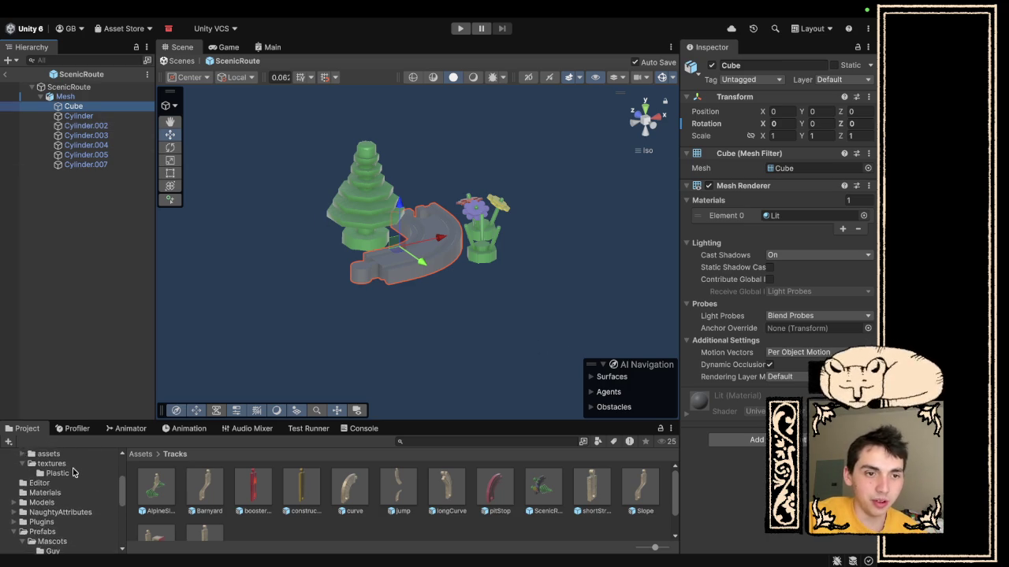
pyautogui.click(57, 486)
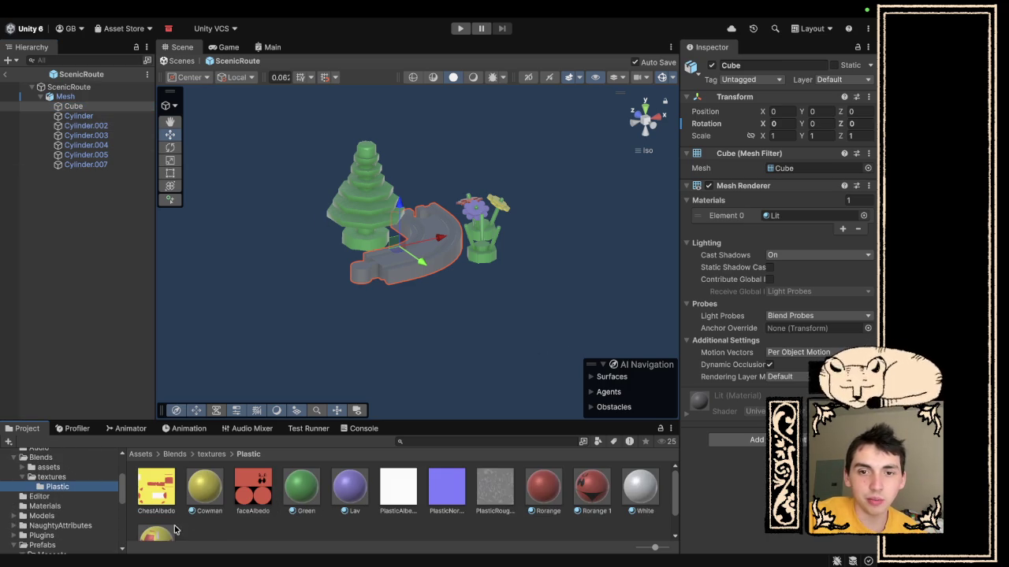
pyautogui.scroll(-1, 516, 497)
pyautogui.scroll(1, 516, 497)
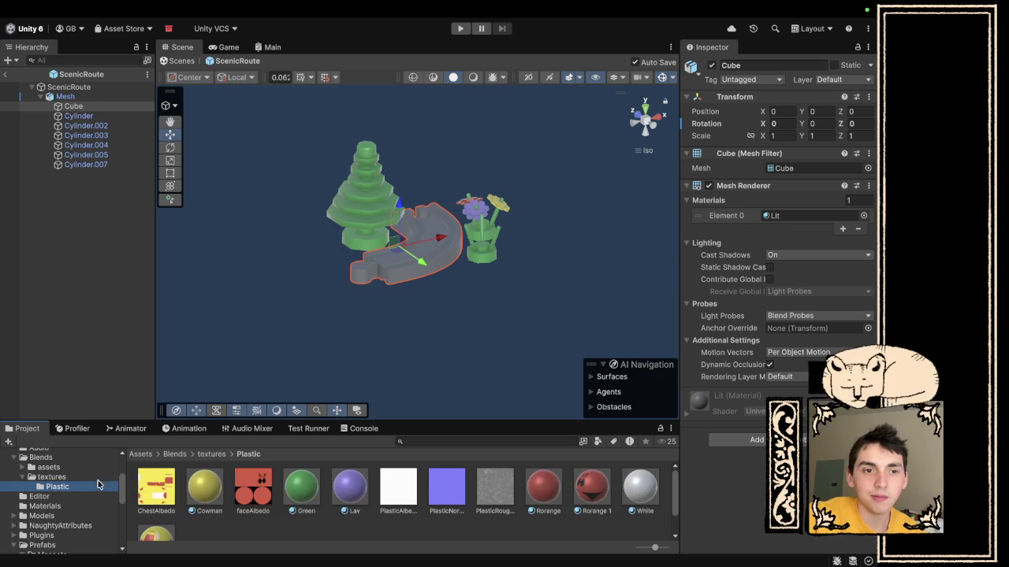
pyautogui.click(51, 477)
pyautogui.scroll(-2, 306, 516)
pyautogui.moveTo(591, 490)
pyautogui.mouseDown()
pyautogui.moveTo(432, 252)
pyautogui.moveTo(470, 292)
pyautogui.moveTo(461, 312)
pyautogui.moveTo(303, 371)
pyautogui.moveTo(497, 333)
pyautogui.moveTo(407, 124)
pyautogui.moveTo(408, 299)
pyautogui.moveTo(464, 326)
pyautogui.moveTo(461, 293)
pyautogui.mouseUp()
pyautogui.scroll(-3, 497, 332)
pyautogui.scroll(3, 407, 297)
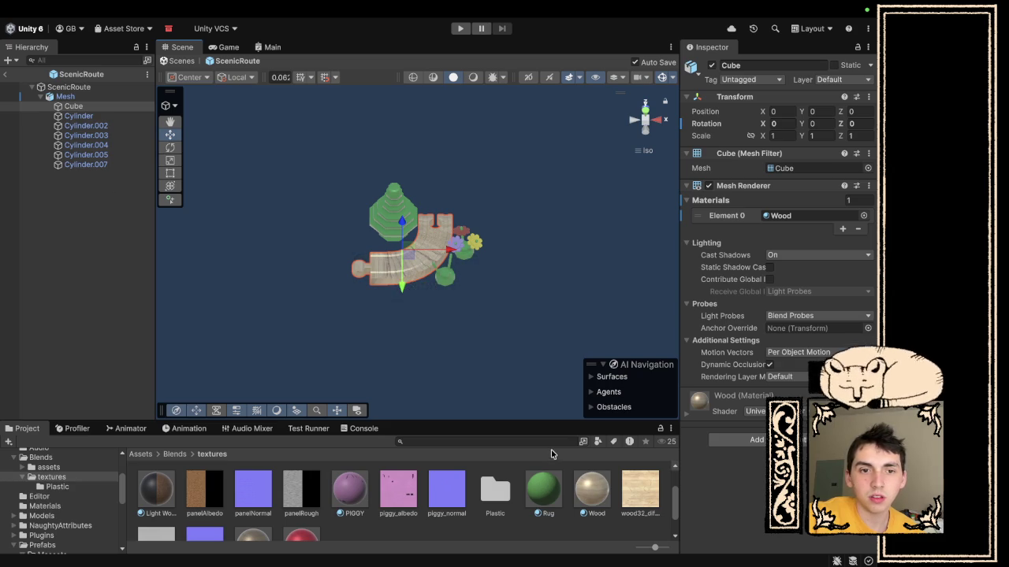
pyautogui.scroll(-5, 64, 522)
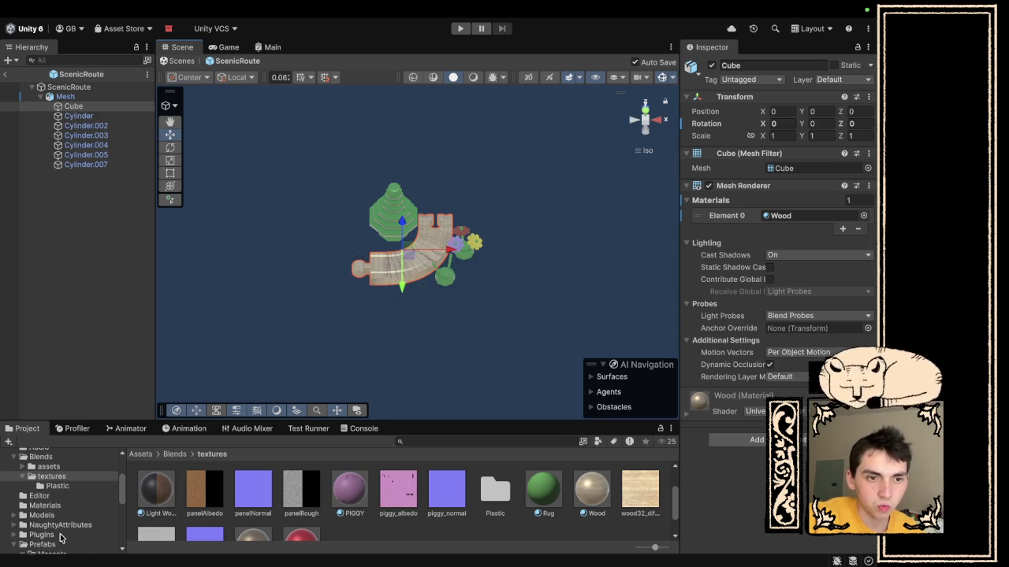
# - Browse the track scripts folder and the full Scripts folder in the Project window
pyautogui.click(49, 508)
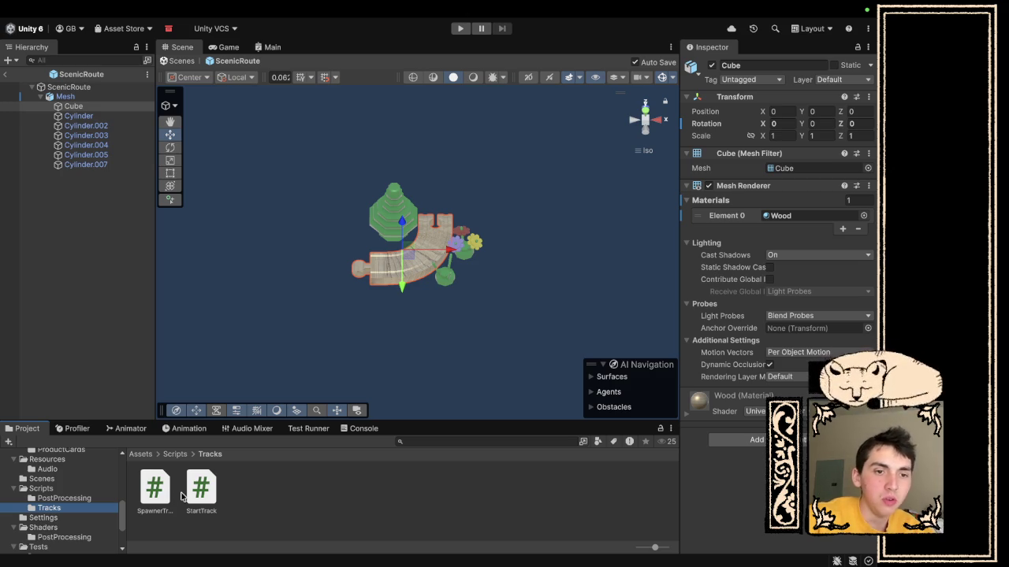
pyautogui.click(80, 490)
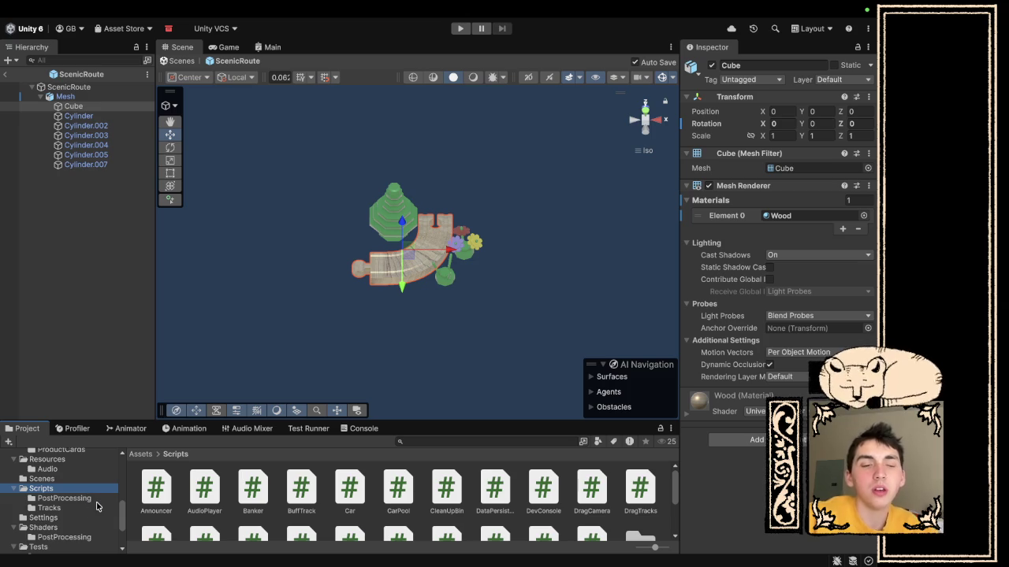
pyautogui.scroll(-3, 75, 512)
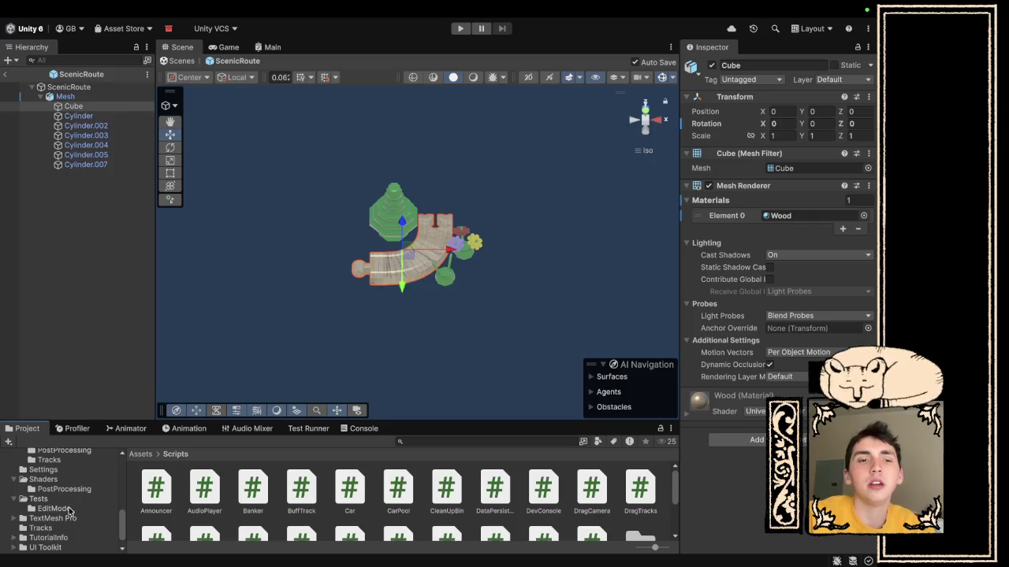
pyautogui.scroll(-1, 78, 531)
pyautogui.scroll(-1, 77, 531)
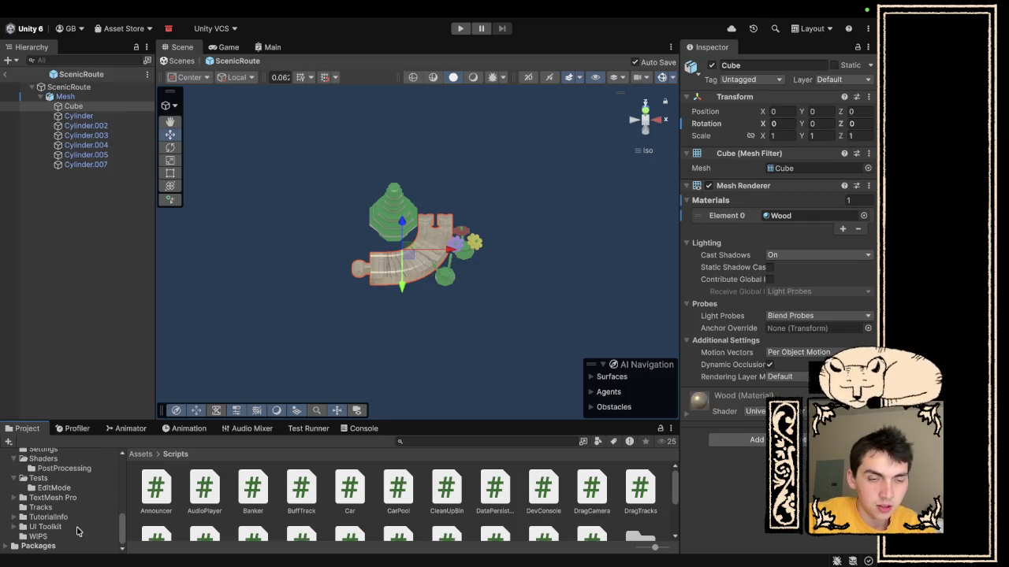
pyautogui.scroll(10, 77, 531)
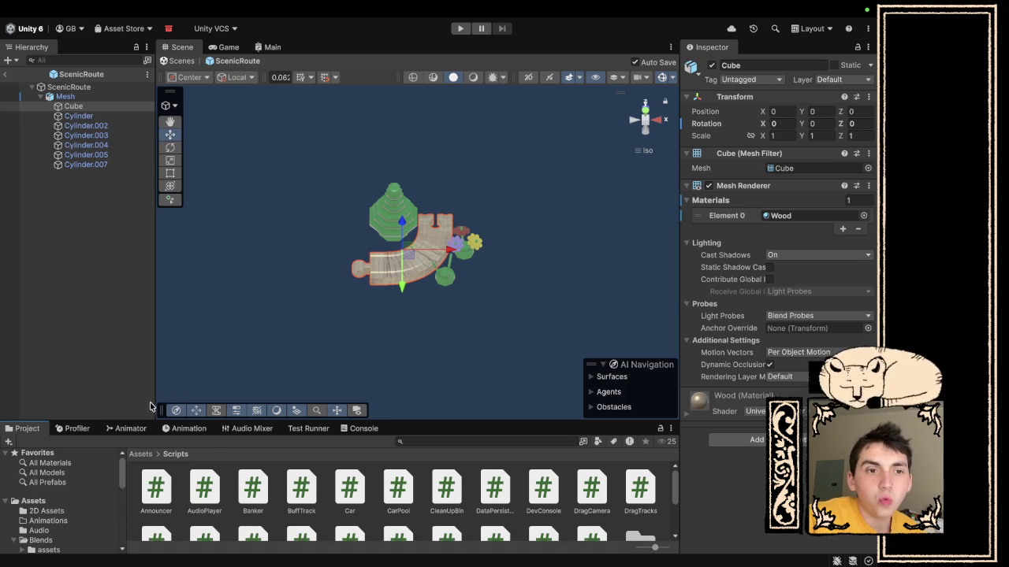
pyautogui.scroll(-5, 64, 524)
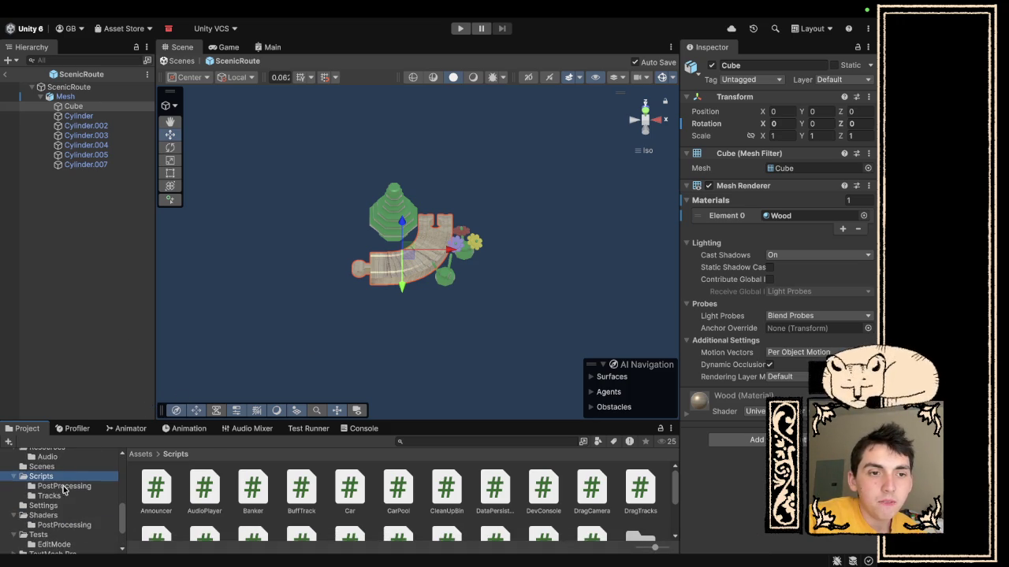
# - Open the curve prefab from Assets/Tracks for editing
pyautogui.click(48, 496)
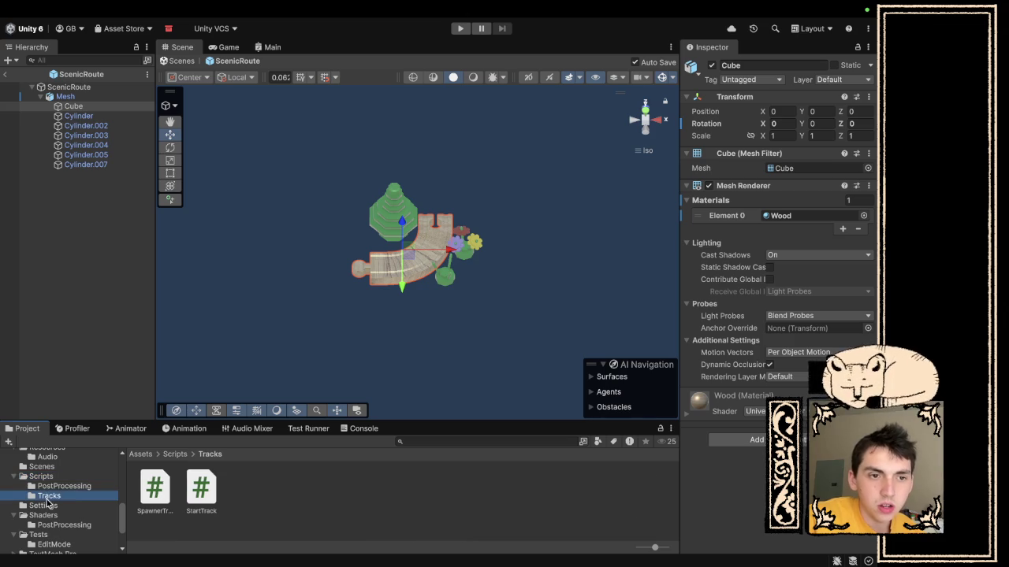
pyautogui.scroll(-3, 74, 512)
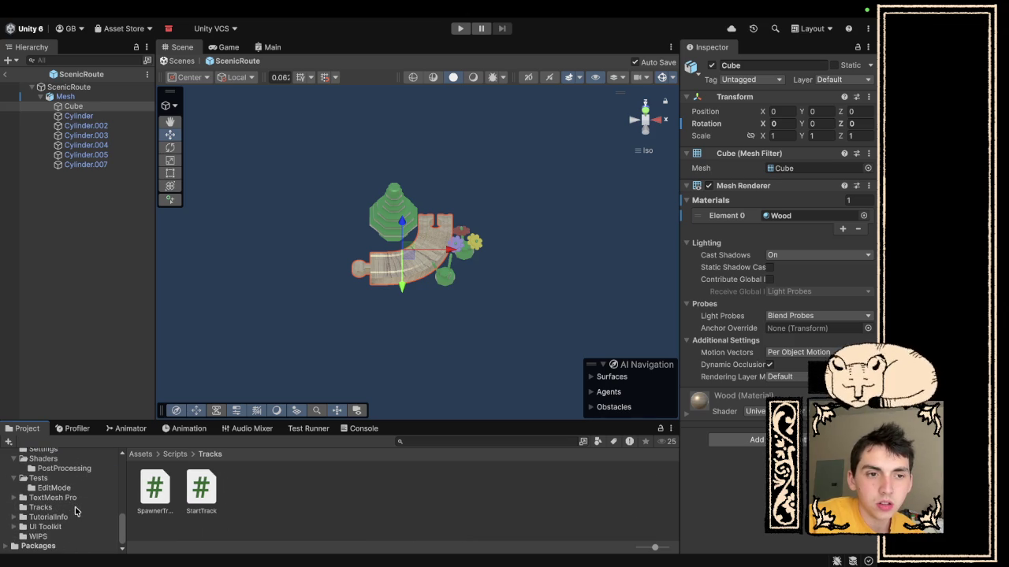
pyautogui.click(75, 509)
pyautogui.doubleClick(347, 492)
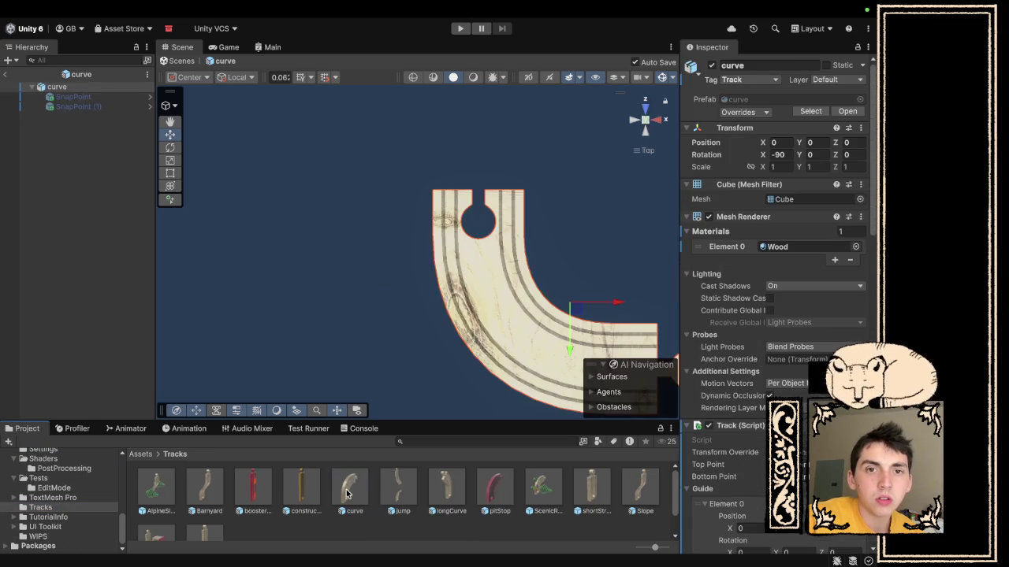
# - Copy curve's Track (Script) component, then rename ScenicRoute's Cube object to 'Track'
pyautogui.scroll(-3, 772, 371)
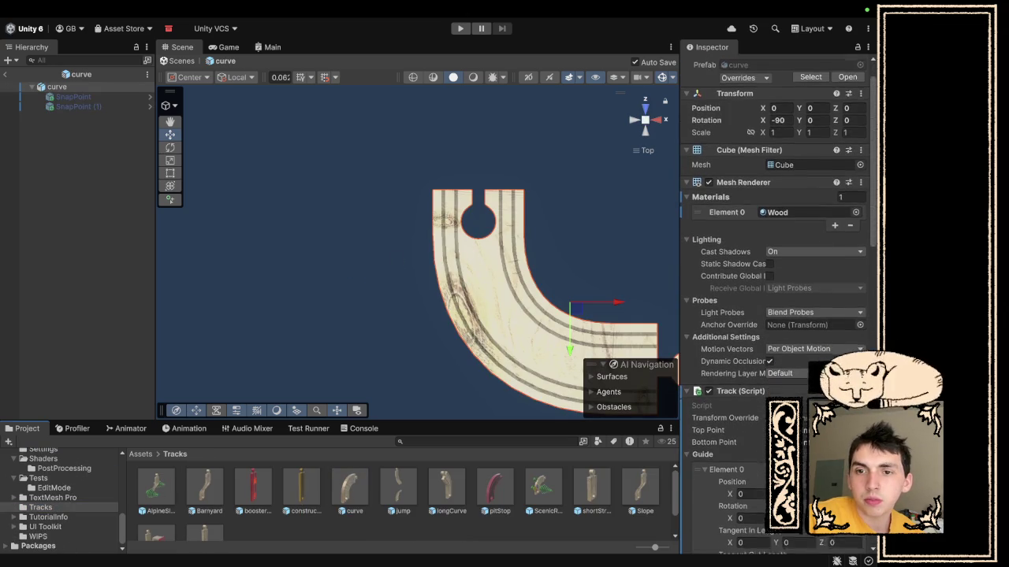
pyautogui.click(860, 333)
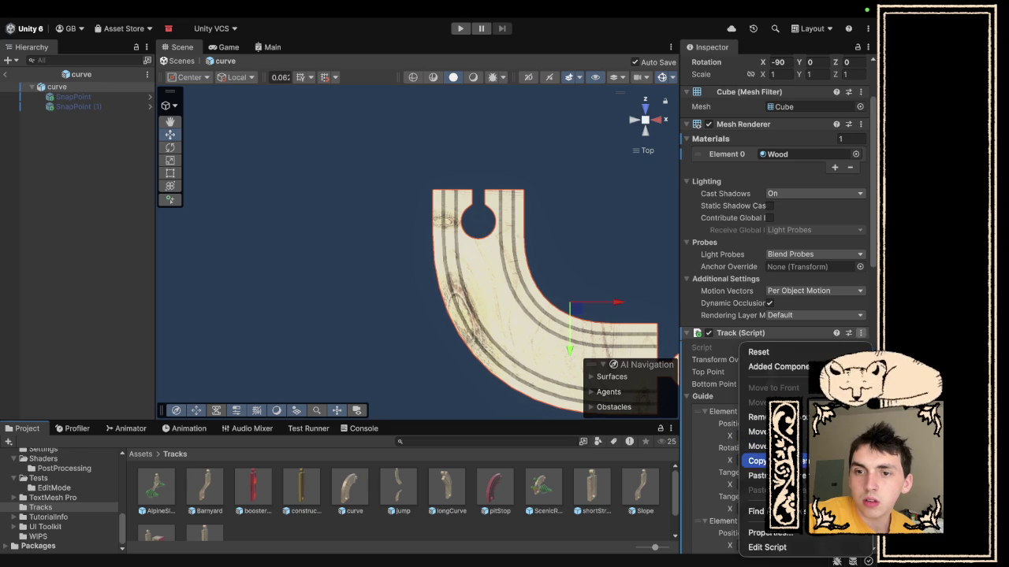
pyautogui.click(757, 461)
pyautogui.doubleClick(542, 486)
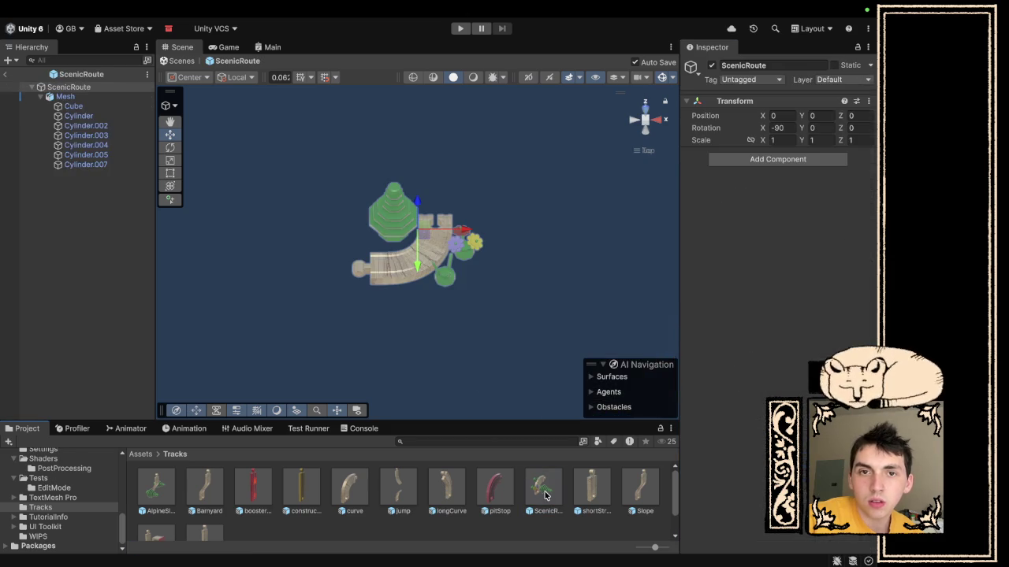
pyautogui.click(91, 107)
pyautogui.rightClick(90, 107)
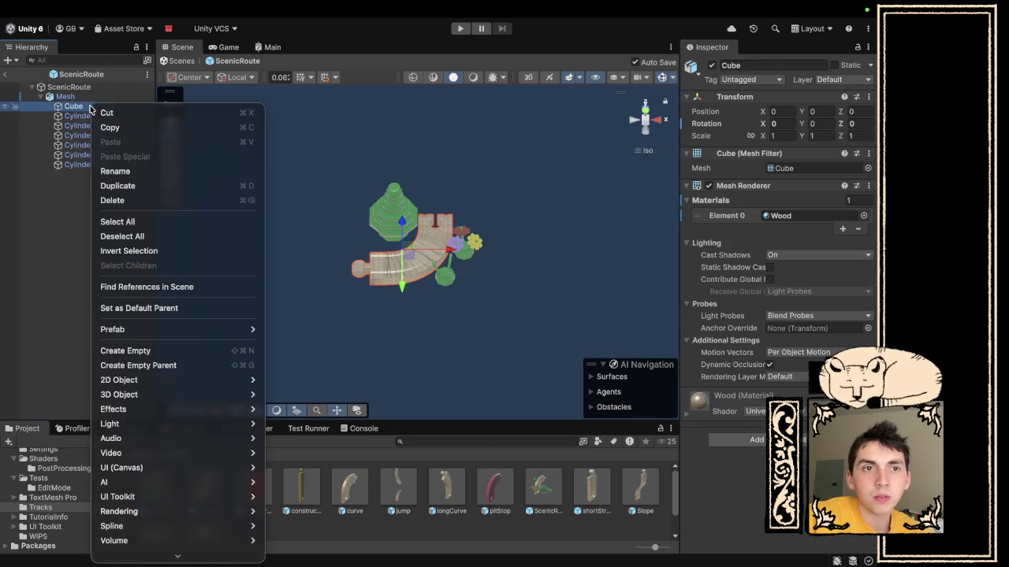
pyautogui.click(132, 172)
pyautogui.write('Track')
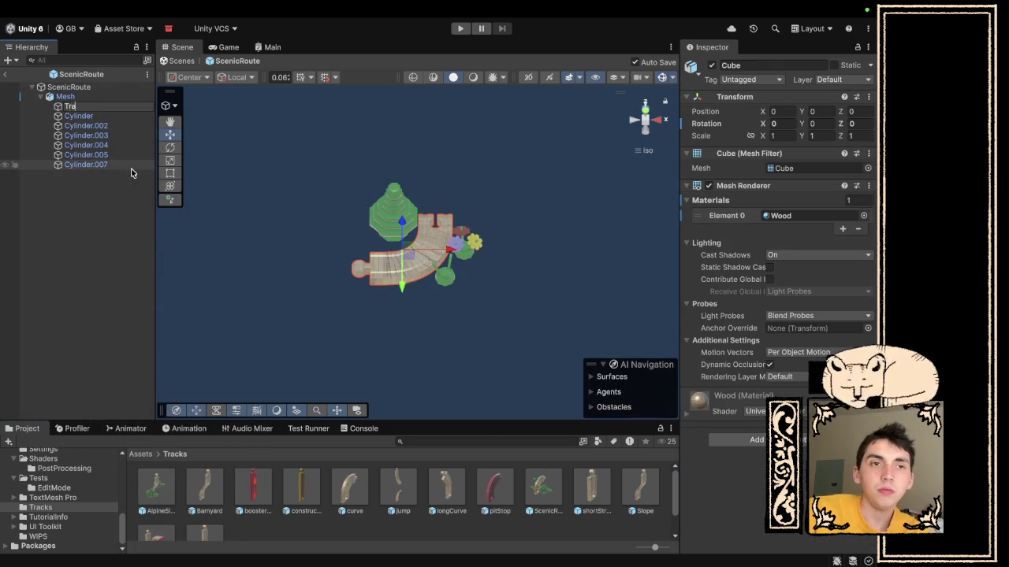
pyautogui.press('Return')
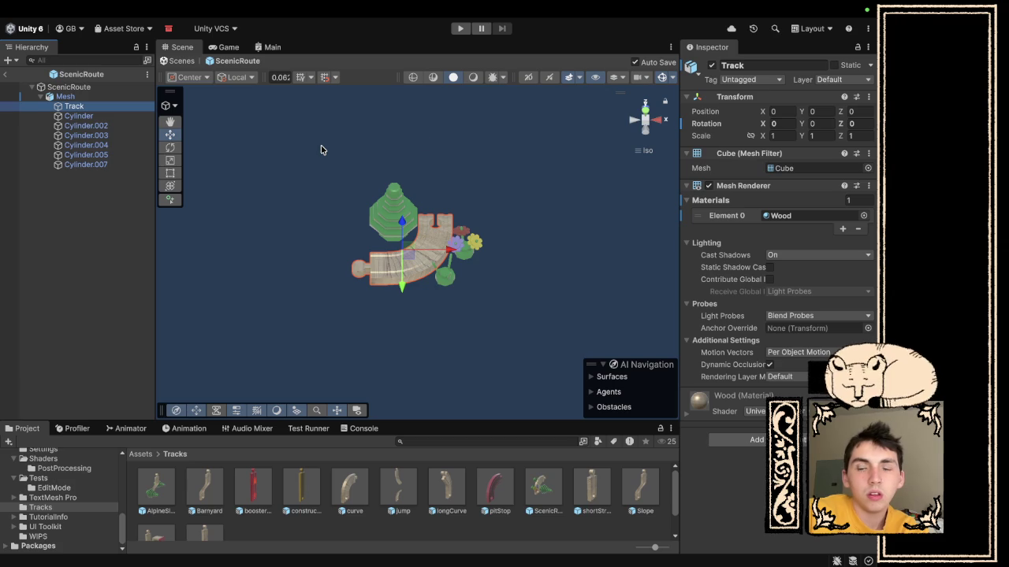
# - Paste the copied Track script onto Track as a new component
pyautogui.click(755, 440)
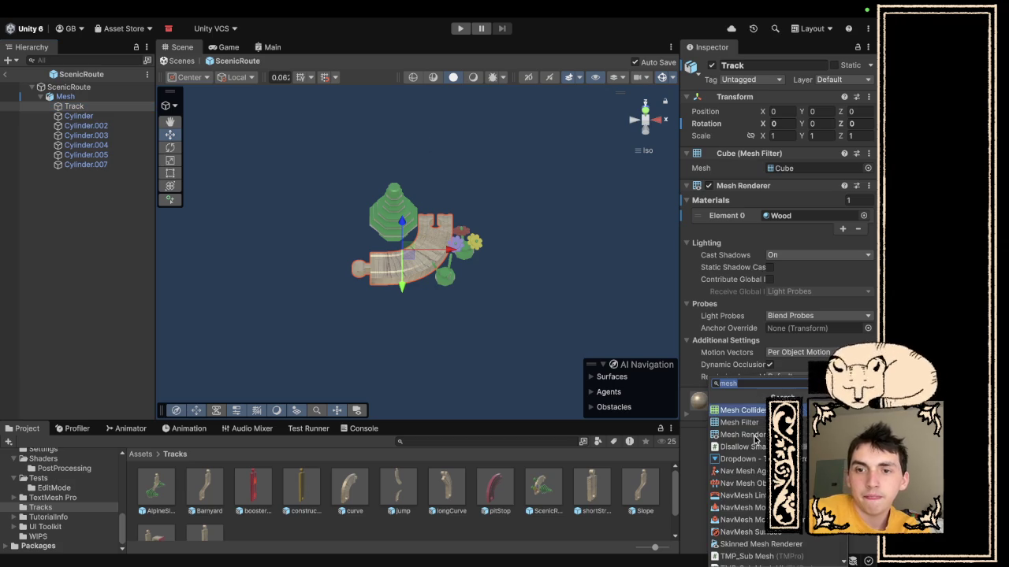
pyautogui.press('Escape')
pyautogui.click(868, 191)
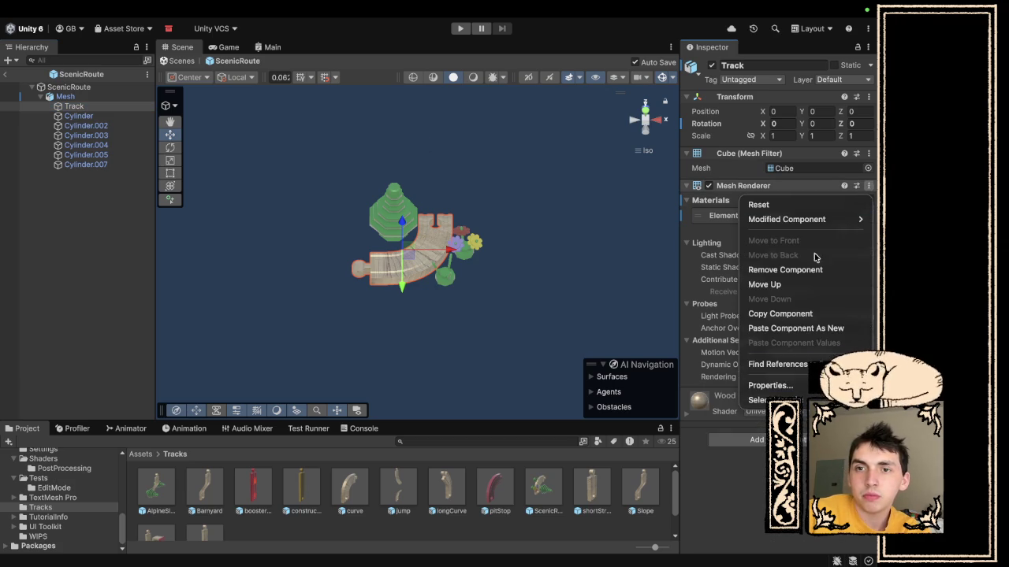
pyautogui.click(787, 328)
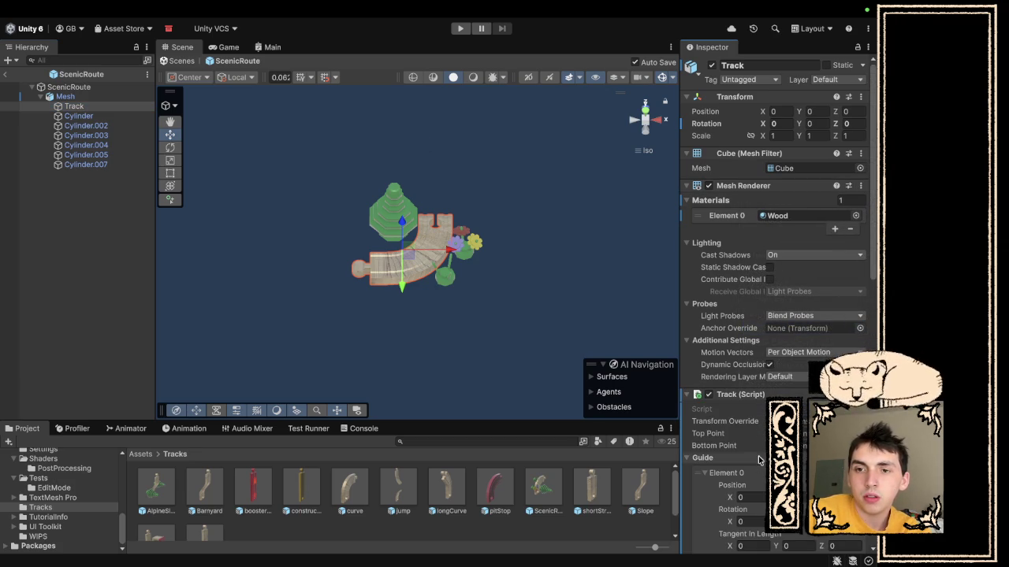
# - Add a Track Value component with one Variable step, then exit prefab mode
pyautogui.click(73, 106)
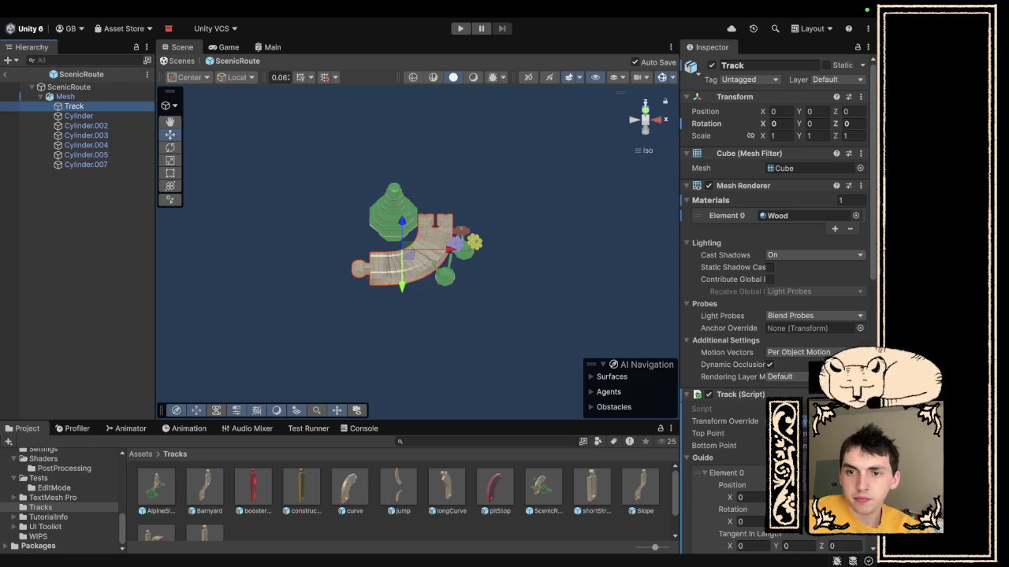
pyautogui.scroll(-10, 760, 483)
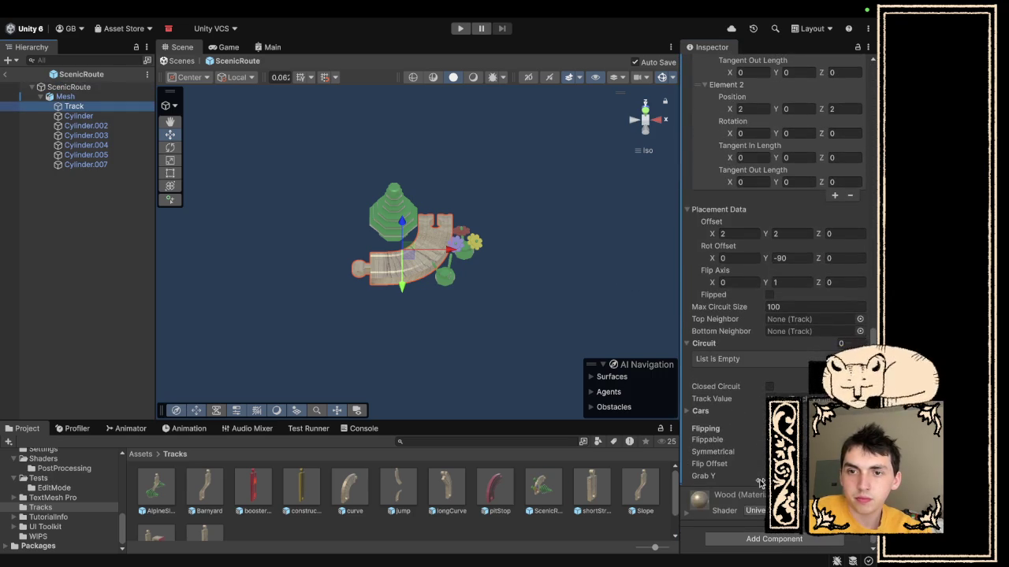
pyautogui.click(768, 540)
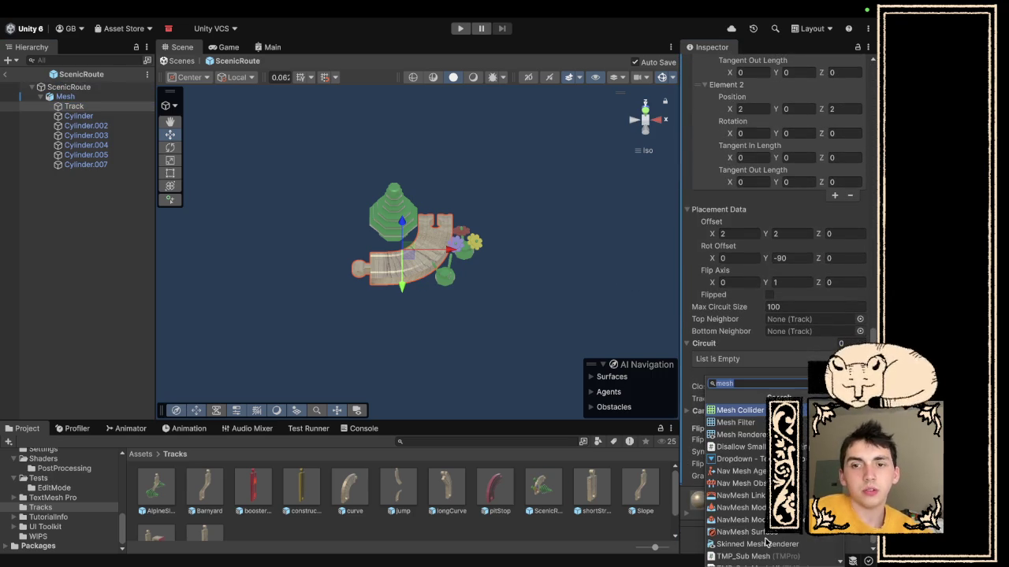
pyautogui.write('tra')
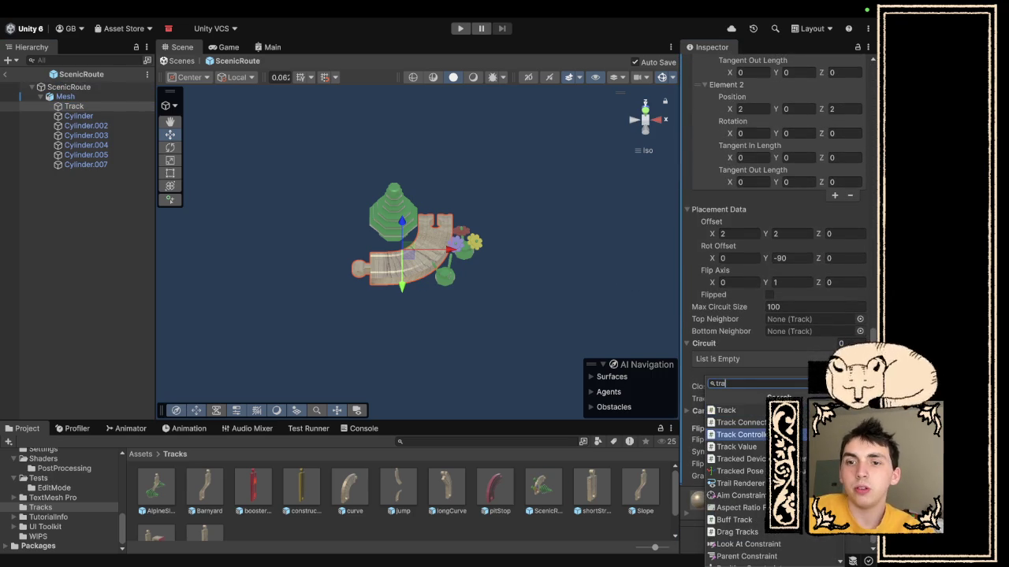
pyautogui.click(736, 447)
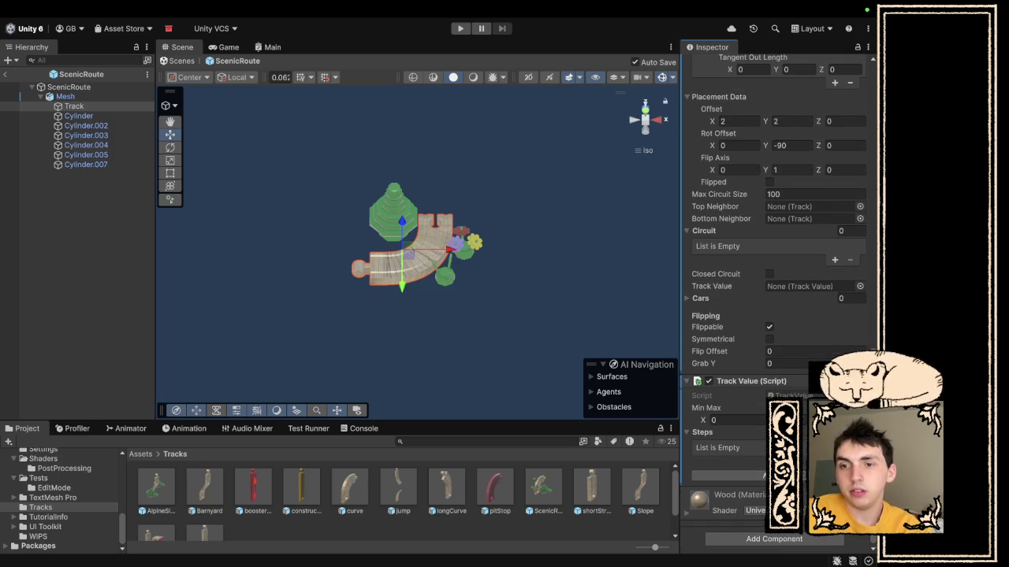
pyautogui.click(835, 461)
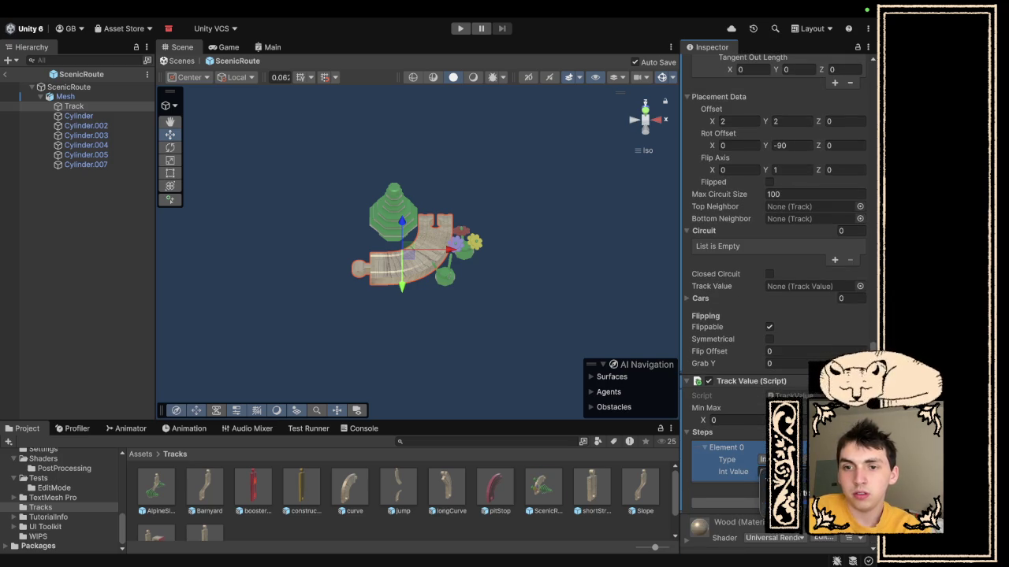
pyautogui.click(788, 494)
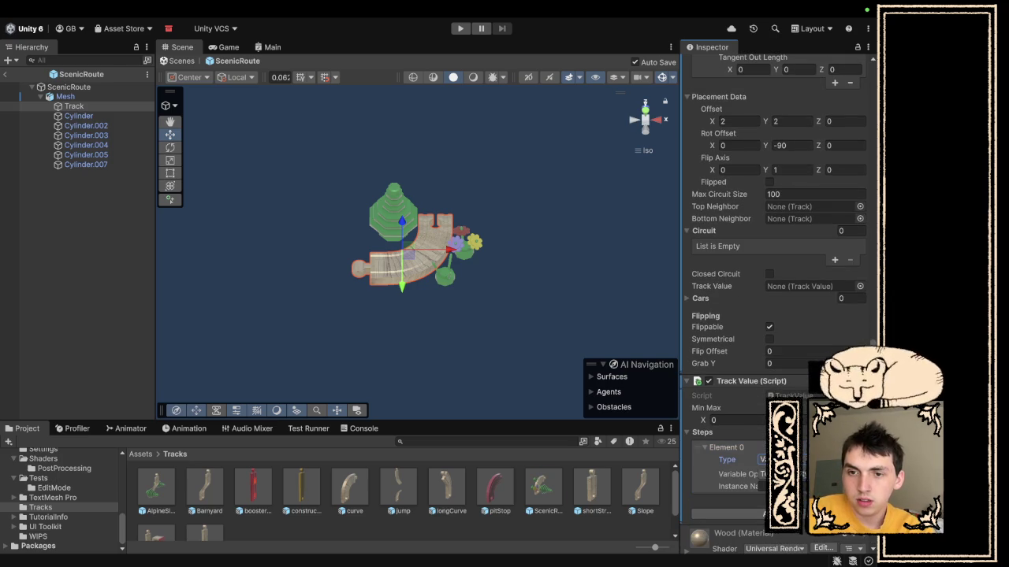
pyautogui.click(784, 486)
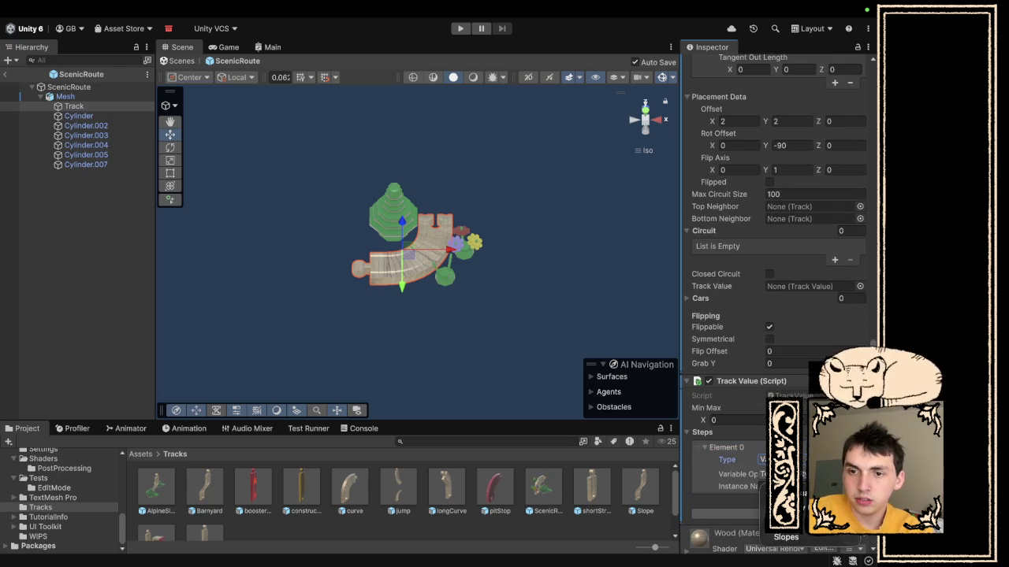
pyautogui.click(788, 524)
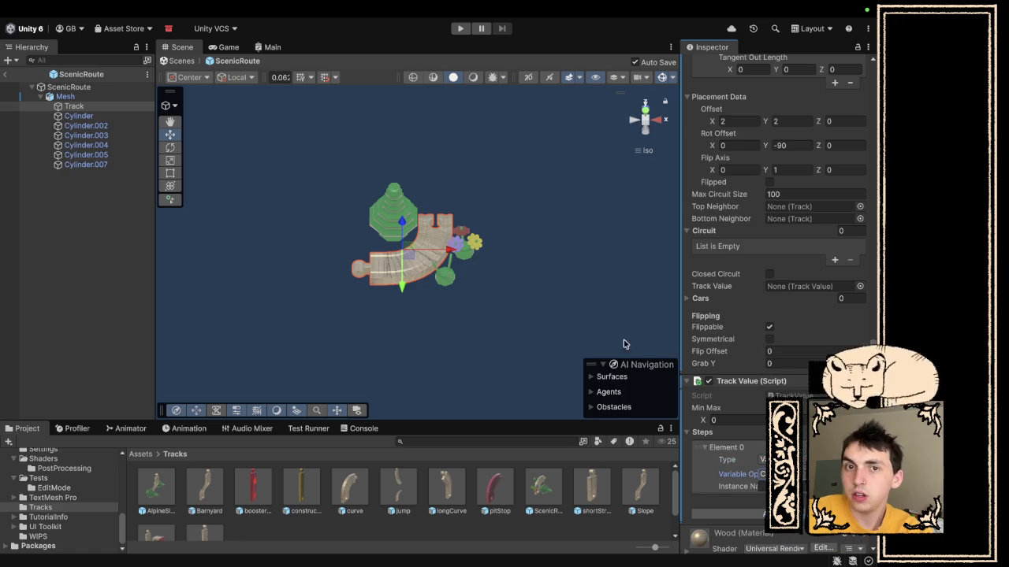
pyautogui.scroll(-2, 615, 318)
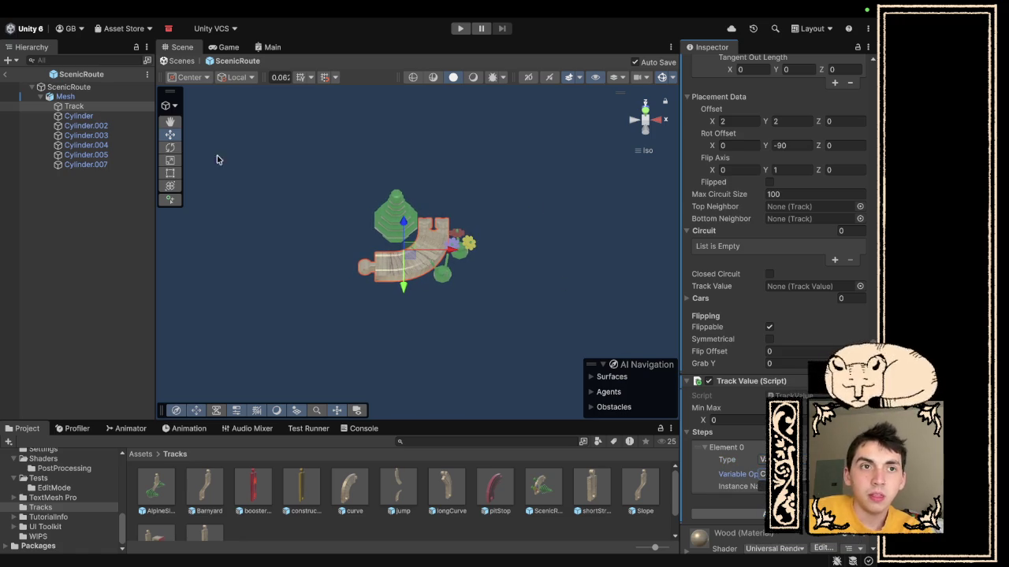
pyautogui.click(5, 74)
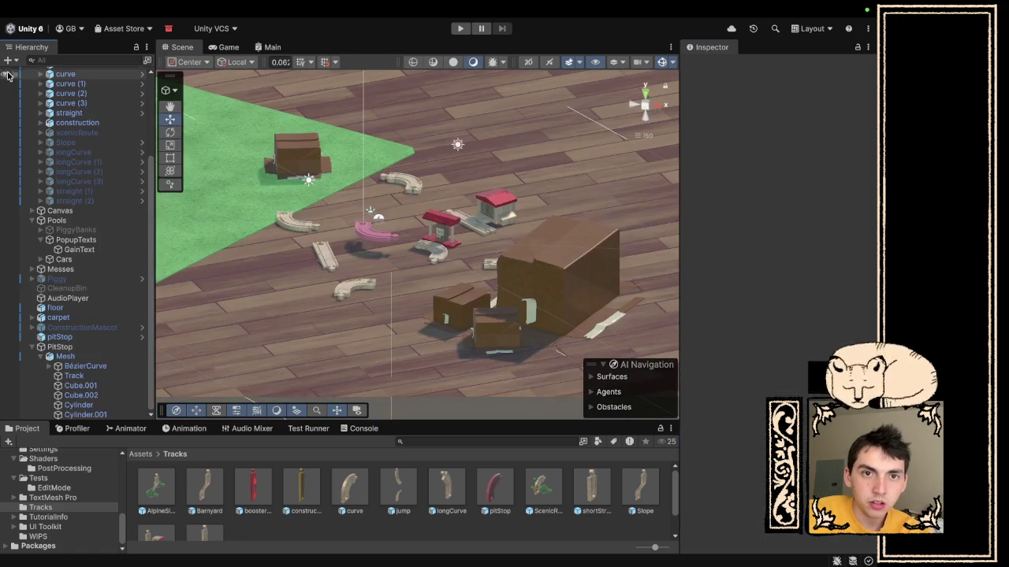
# - Delete the old pitStop object from the scene and the pitStop prefab asset
pyautogui.click(33, 348)
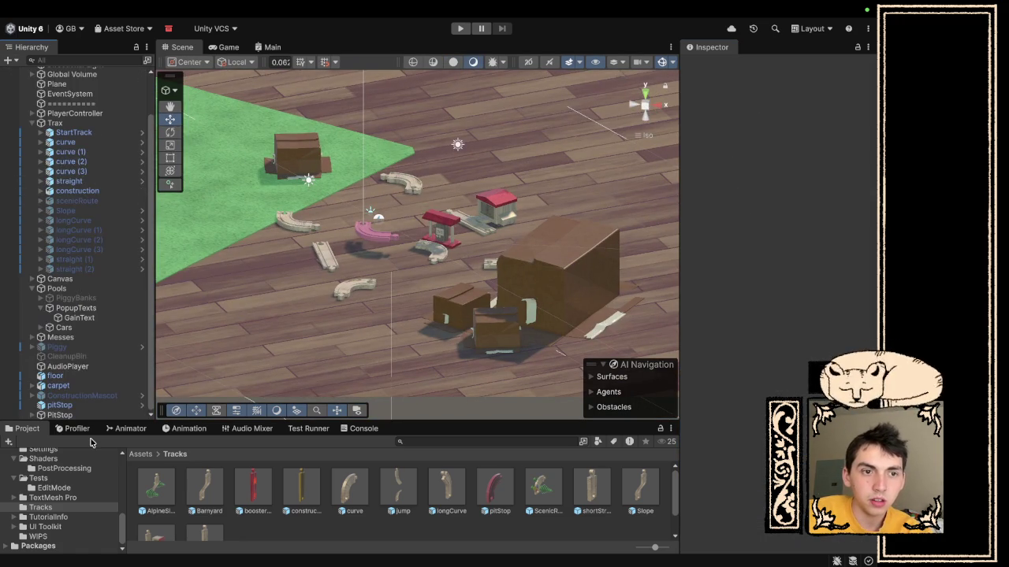
pyautogui.click(76, 405)
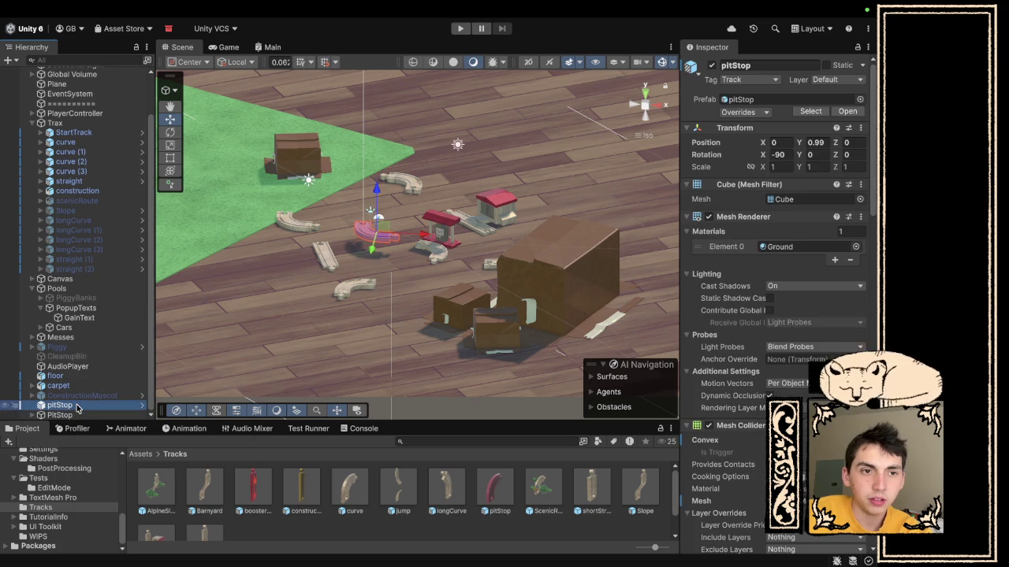
pyautogui.rightClick(77, 405)
pyautogui.click(141, 499)
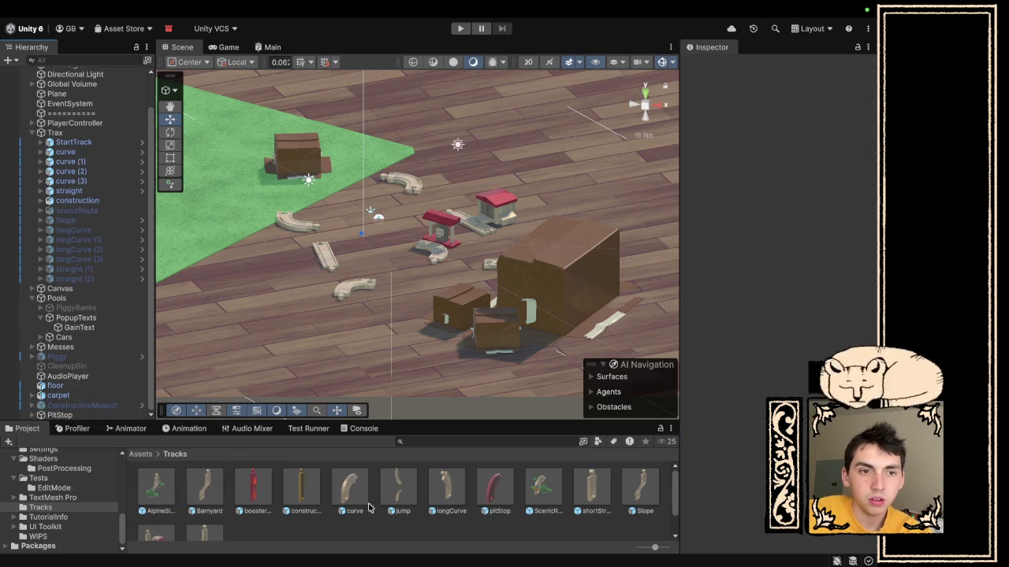
pyautogui.rightClick(495, 489)
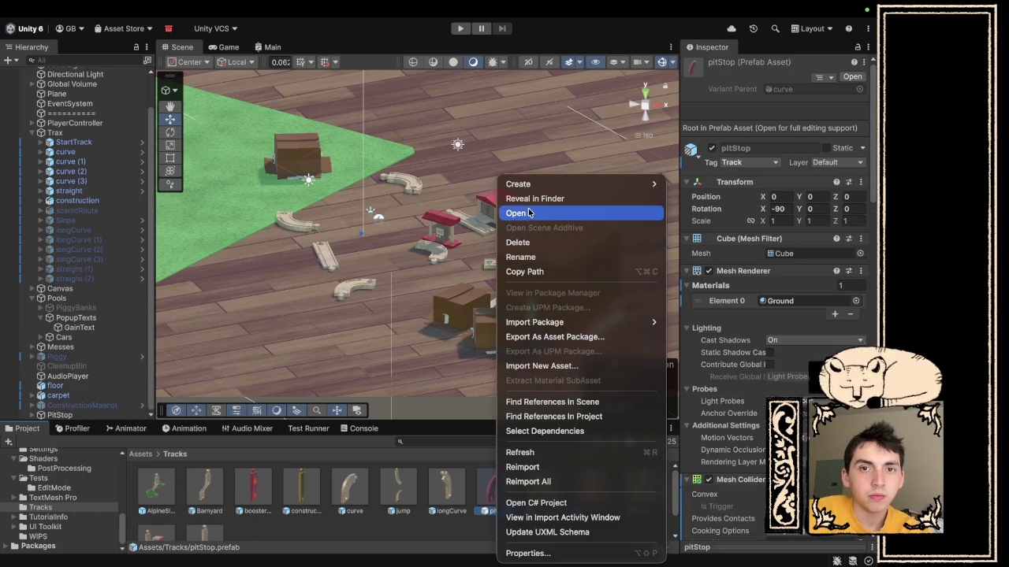
pyautogui.click(526, 242)
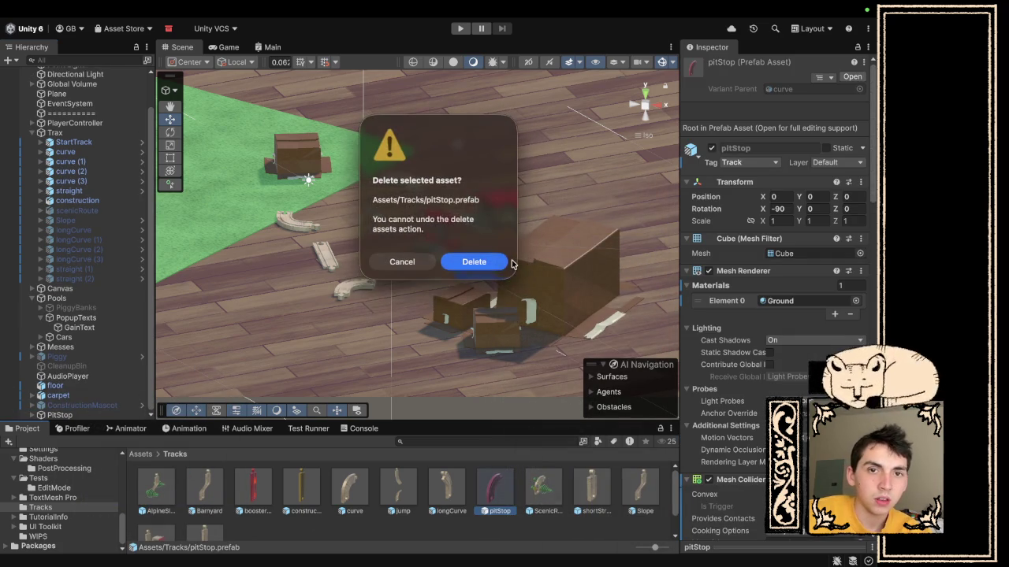
pyautogui.click(485, 260)
# - Drag PitStop into the Tracks folder as a new prefab and set its position to 0, 0, 0
pyautogui.moveTo(115, 416); pyautogui.dragTo(367, 512)
pyautogui.scroll(-1, 344, 502)
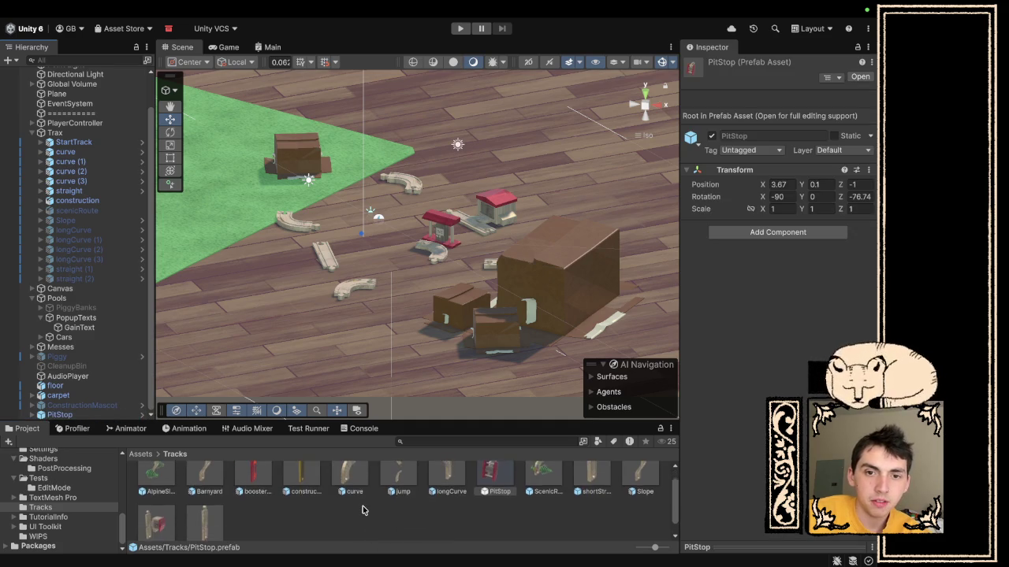
pyautogui.scroll(1, 344, 502)
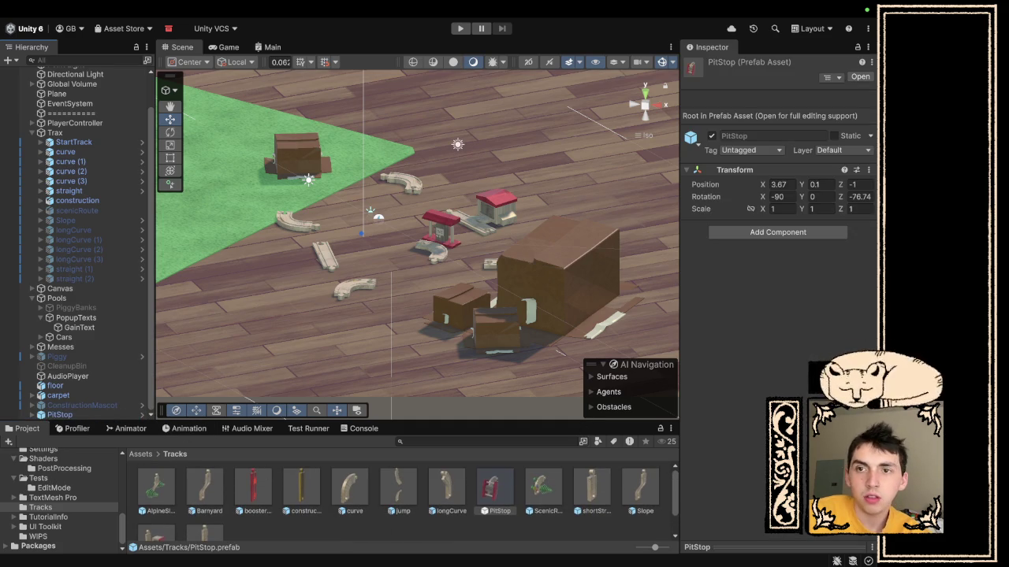
pyautogui.click(788, 183)
pyautogui.write('0')
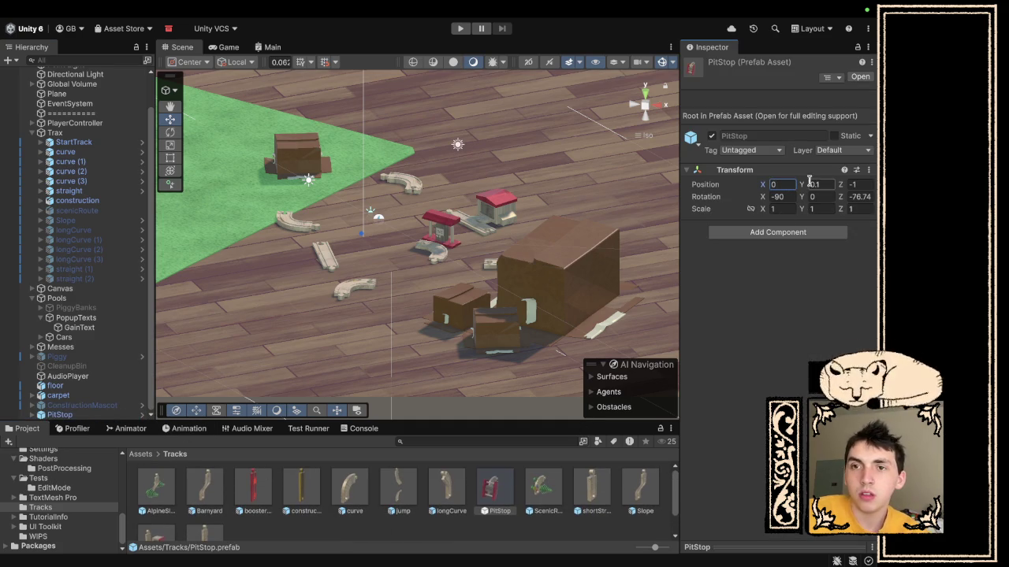
pyautogui.click(814, 186)
pyautogui.click(854, 183)
pyautogui.write('0')
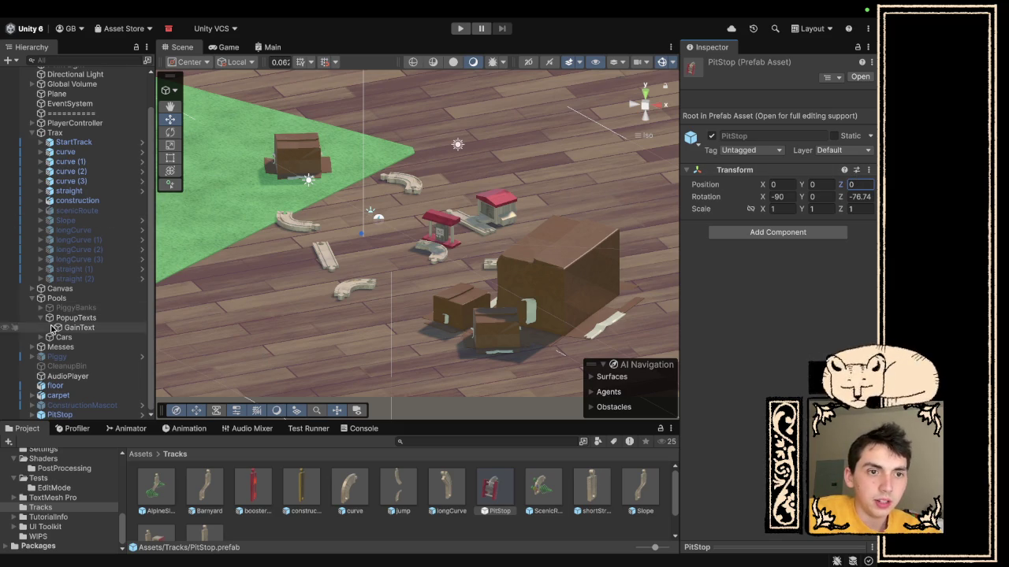
# - Expand Messes and select the box inside Mess (Pit Stop)
pyautogui.click(31, 348)
pyautogui.scroll(-2, 79, 347)
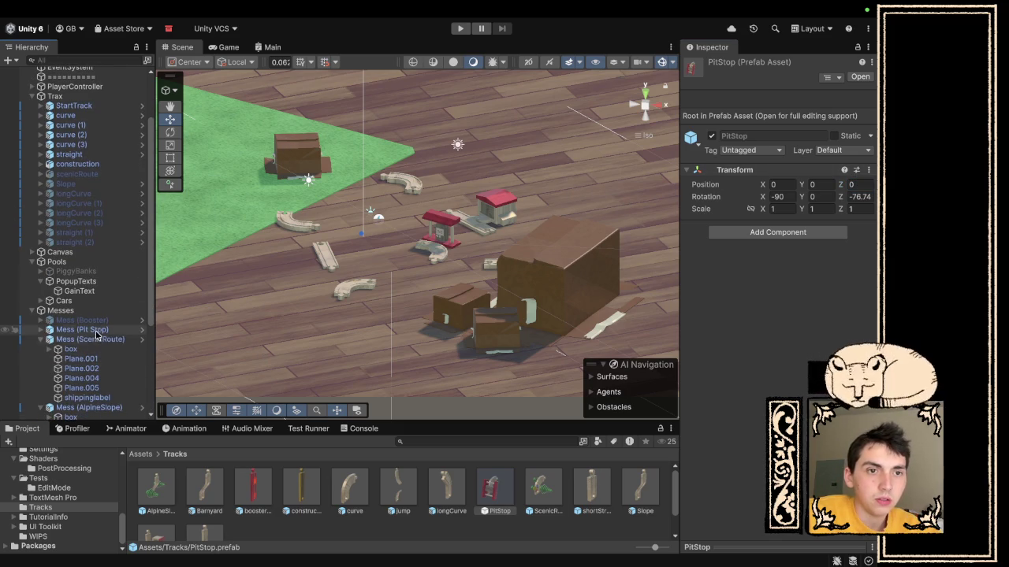
pyautogui.click(93, 329)
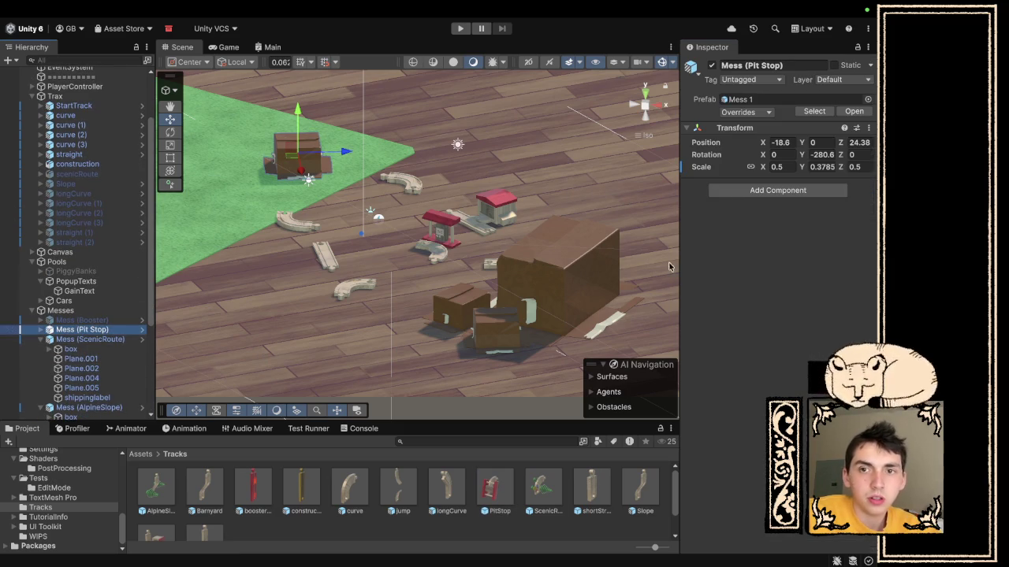
pyautogui.click(41, 329)
pyautogui.click(70, 338)
pyautogui.scroll(-10, 702, 450)
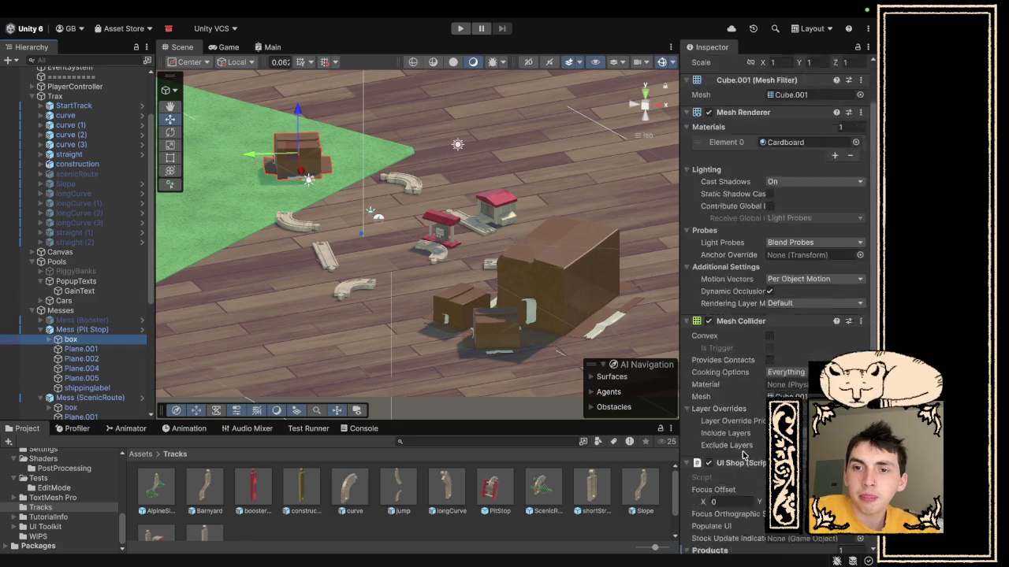
pyautogui.scroll(-2, 743, 456)
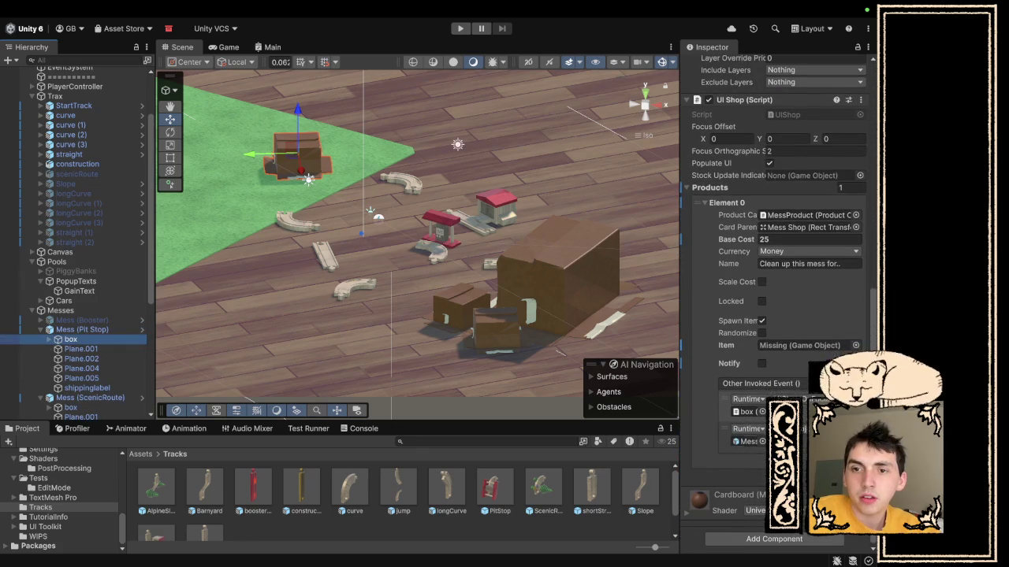
# - Set the shop product's Item to the PitStop prefab and change Base Cost from 25 to 40
pyautogui.click(855, 345)
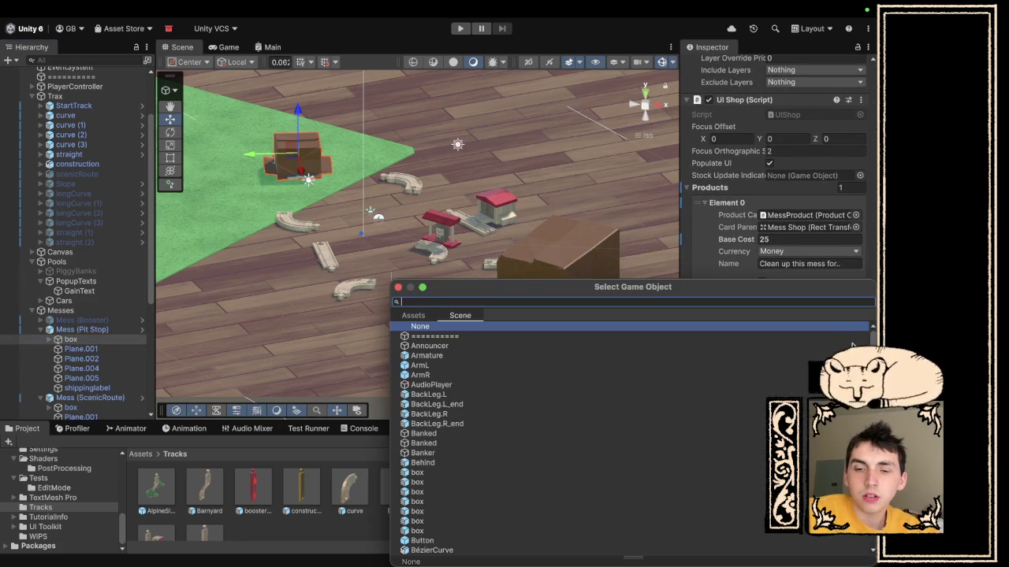
pyautogui.write('pl')
pyautogui.click(413, 315)
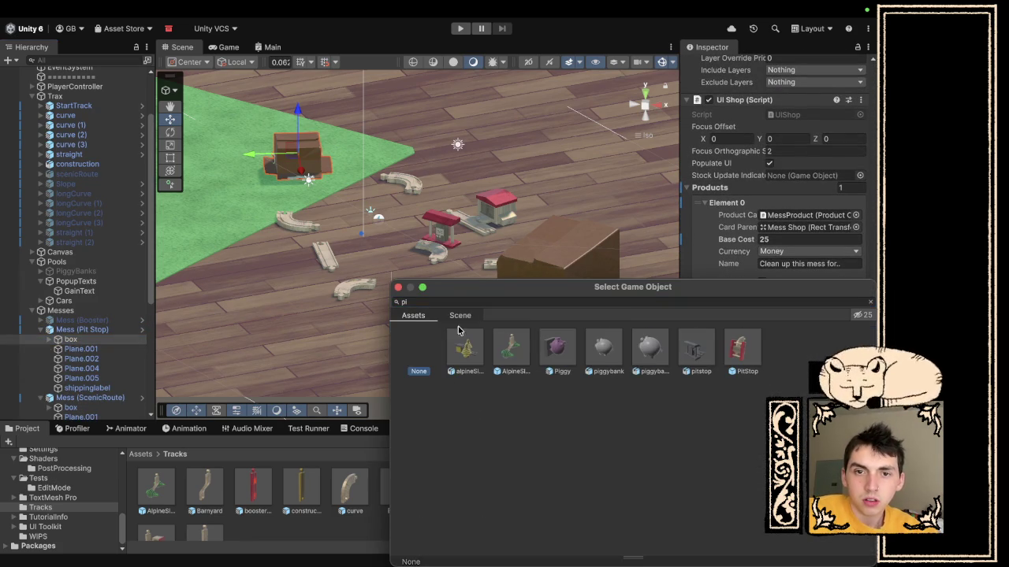
pyautogui.click(743, 357)
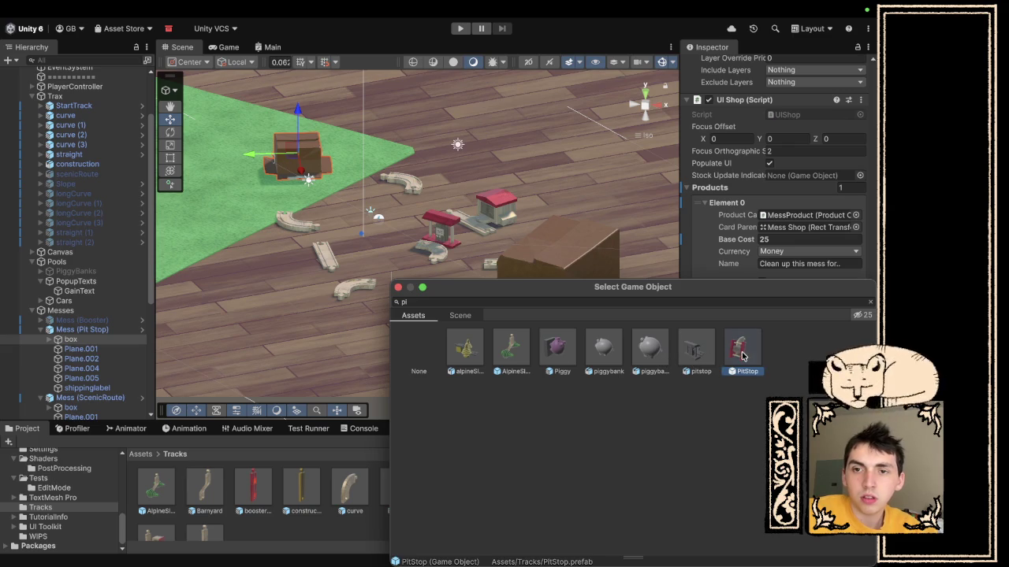
pyautogui.click(398, 288)
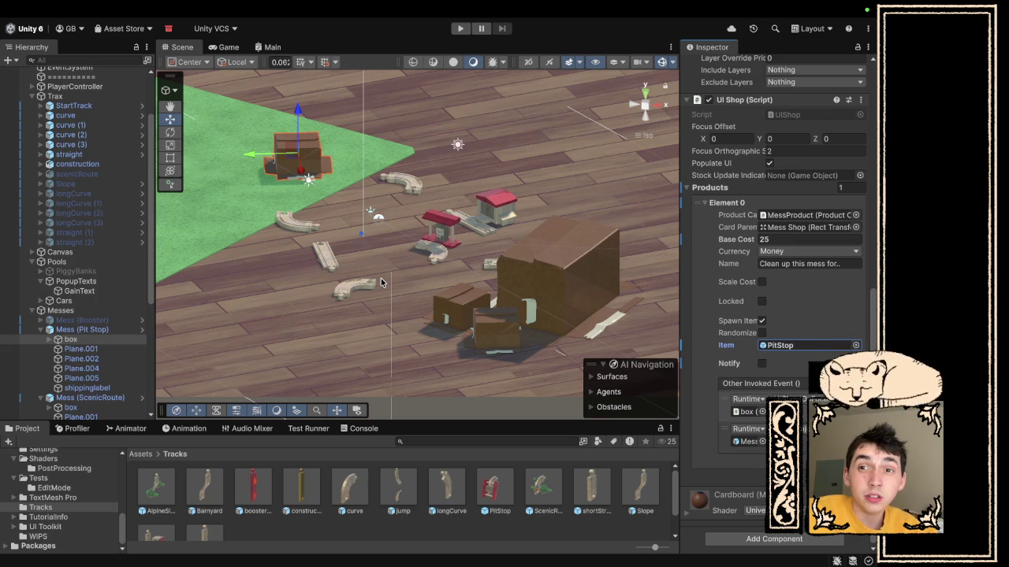
pyautogui.click(778, 239)
pyautogui.write('40')
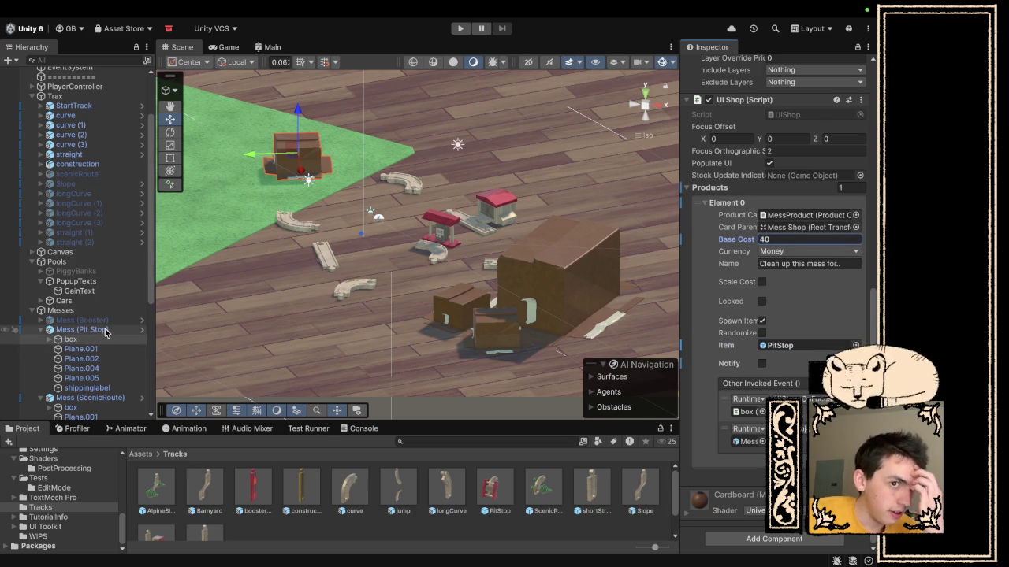
pyautogui.scroll(3, 79, 211)
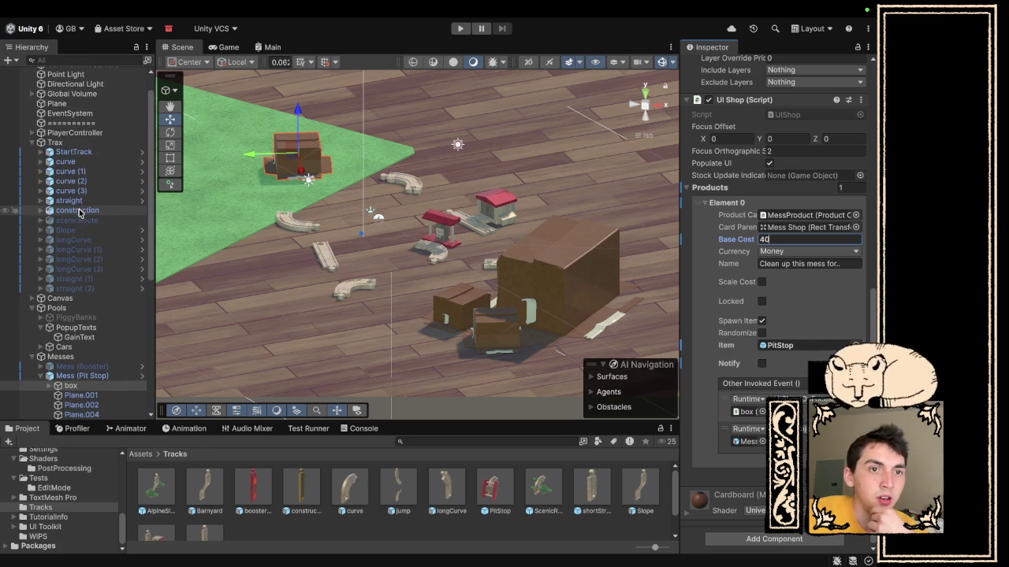
pyautogui.scroll(-10, 86, 366)
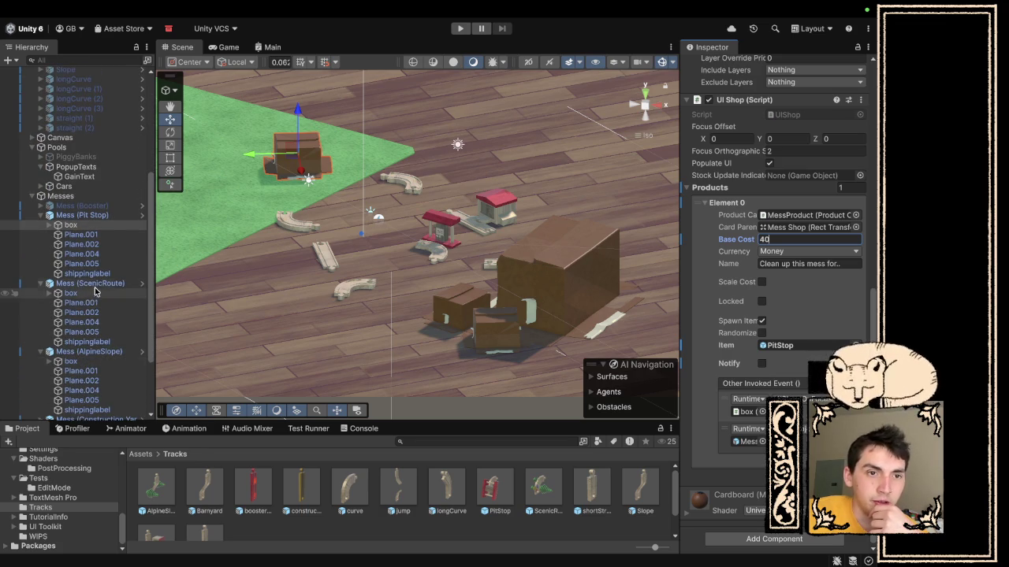
pyautogui.click(95, 286)
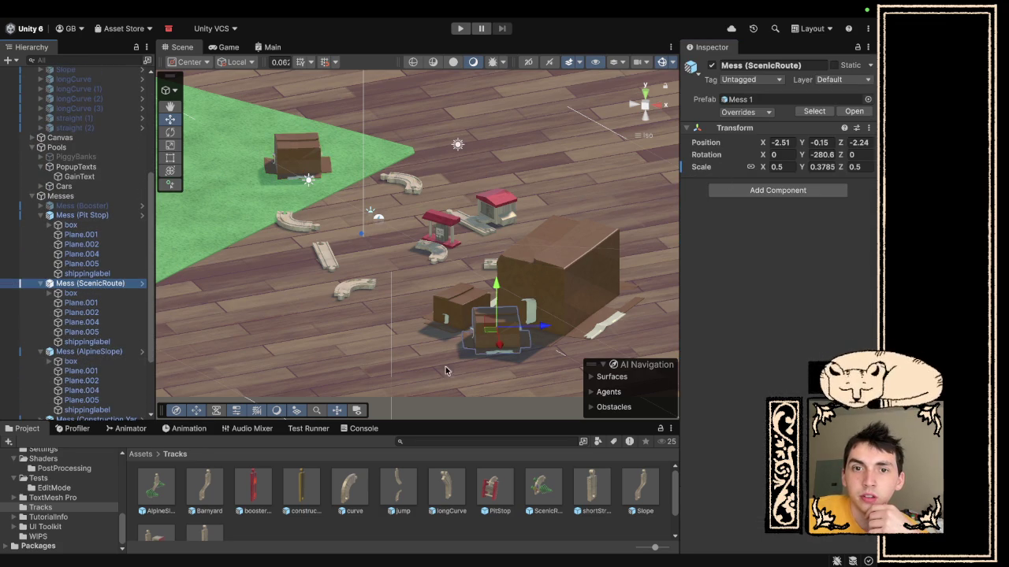
# - Move the ScenicRoute mess beside the other mess boxes, then run and stop a Play-mode test
pyautogui.moveTo(497, 338)
pyautogui.mouseDown()
pyautogui.moveTo(463, 320)
pyautogui.moveTo(463, 307)
pyautogui.moveTo(518, 338)
pyautogui.moveTo(505, 340)
pyautogui.mouseUp()
pyautogui.click(88, 352)
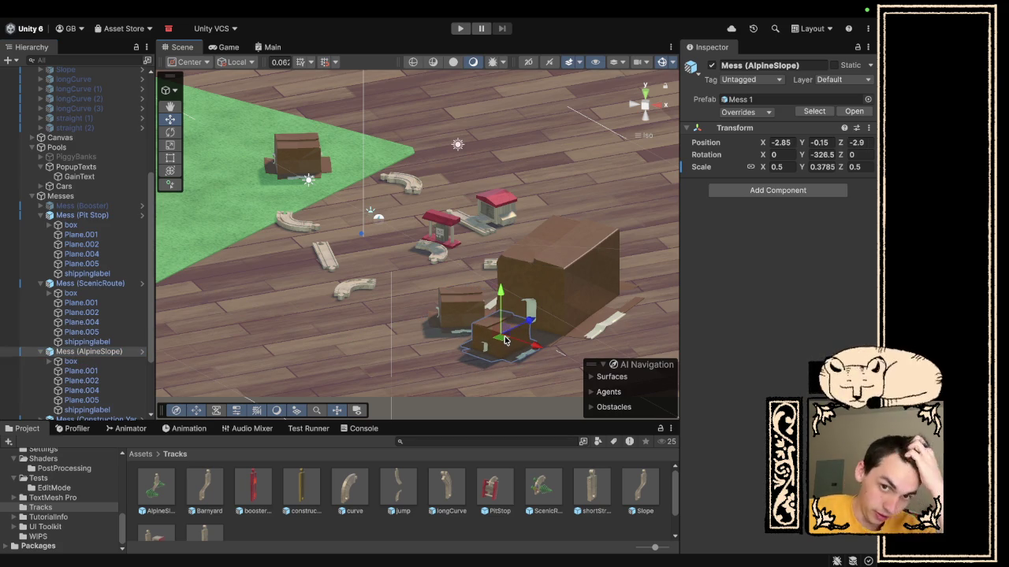
pyautogui.click(461, 29)
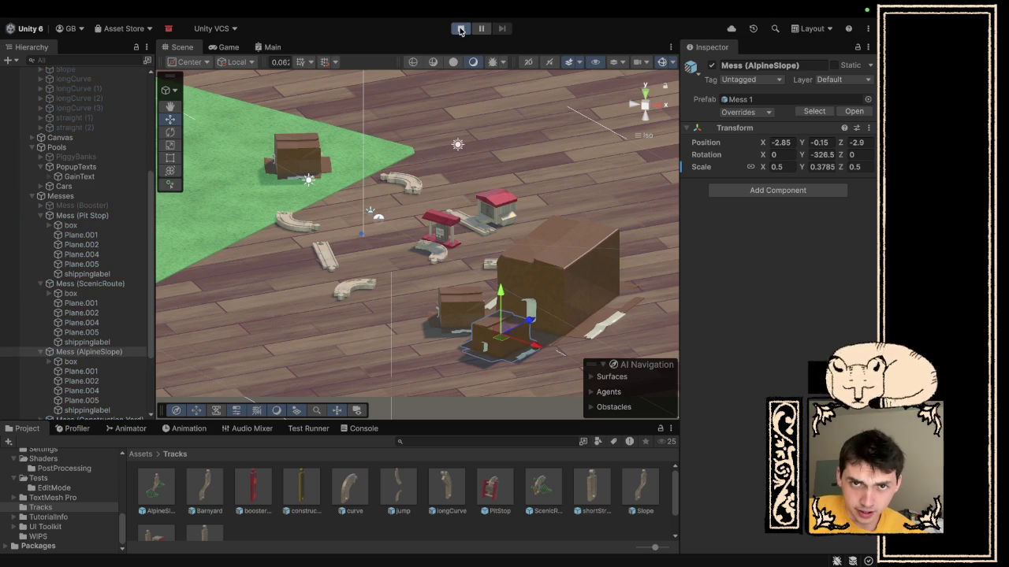
pyautogui.click(462, 32)
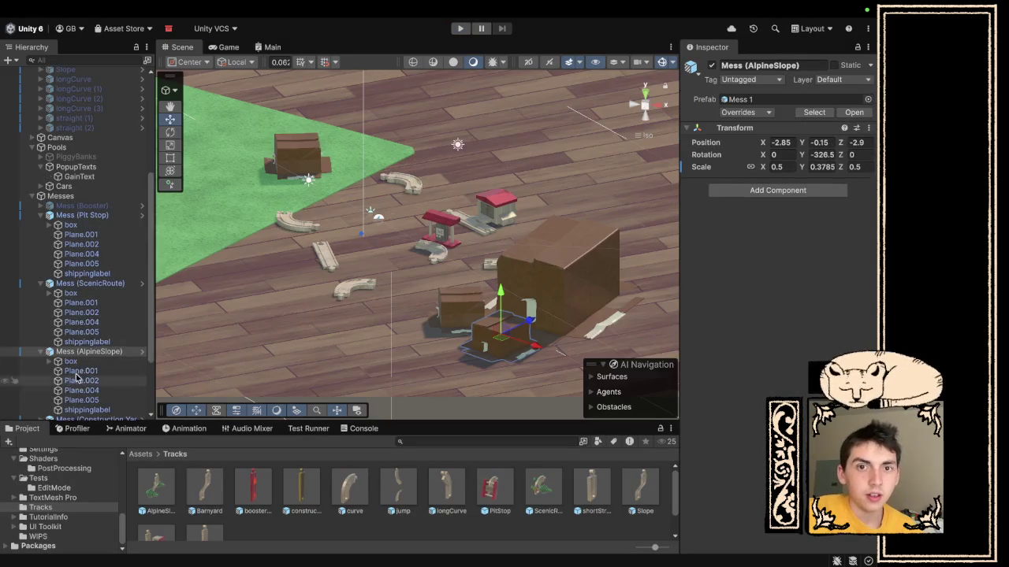
pyautogui.scroll(-5, 119, 347)
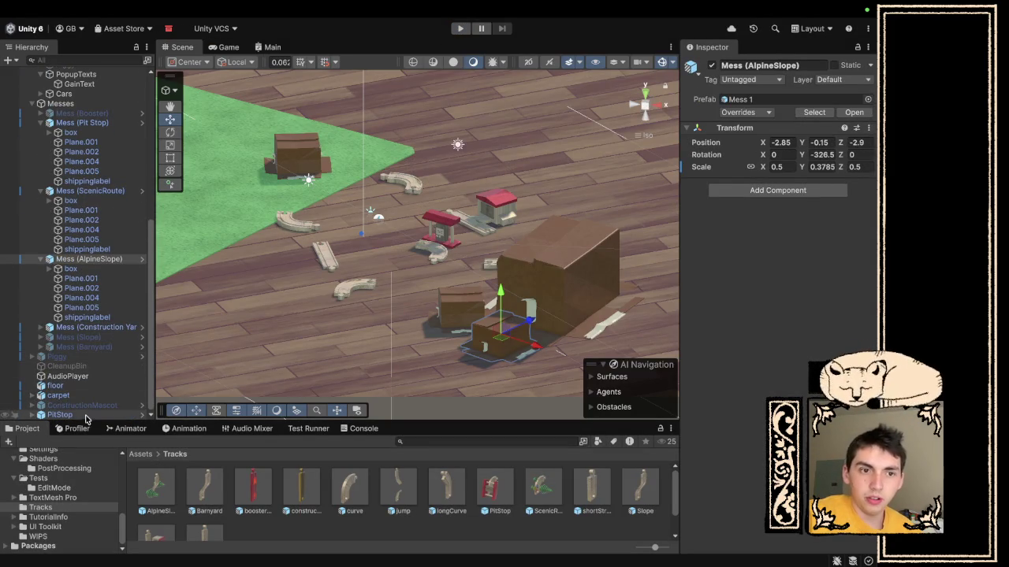
# - Delete the old PitStop object, make the Piggy mascot active, then select ConstructionMascot
pyautogui.rightClick(88, 416)
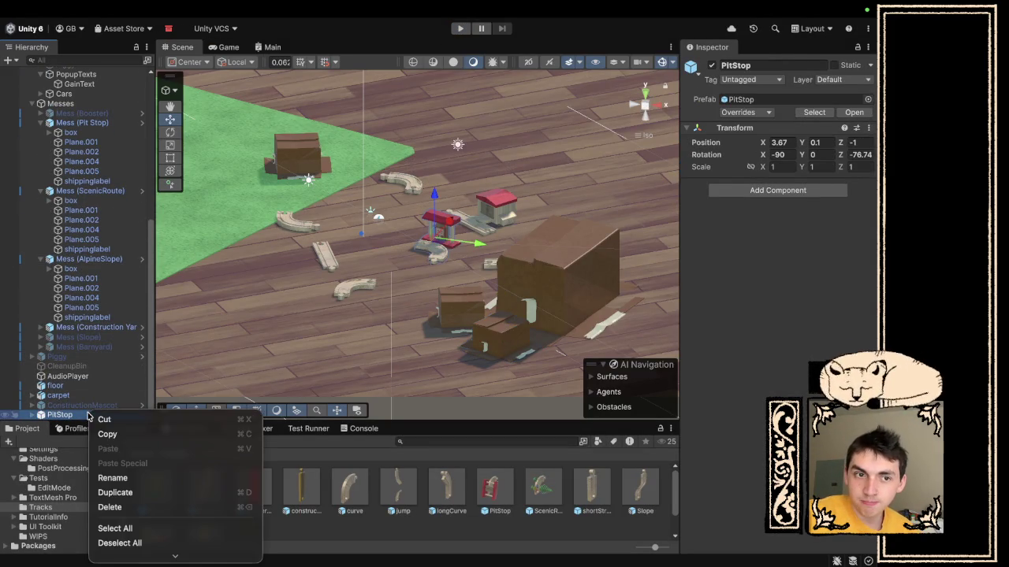
pyautogui.click(138, 512)
pyautogui.click(57, 366)
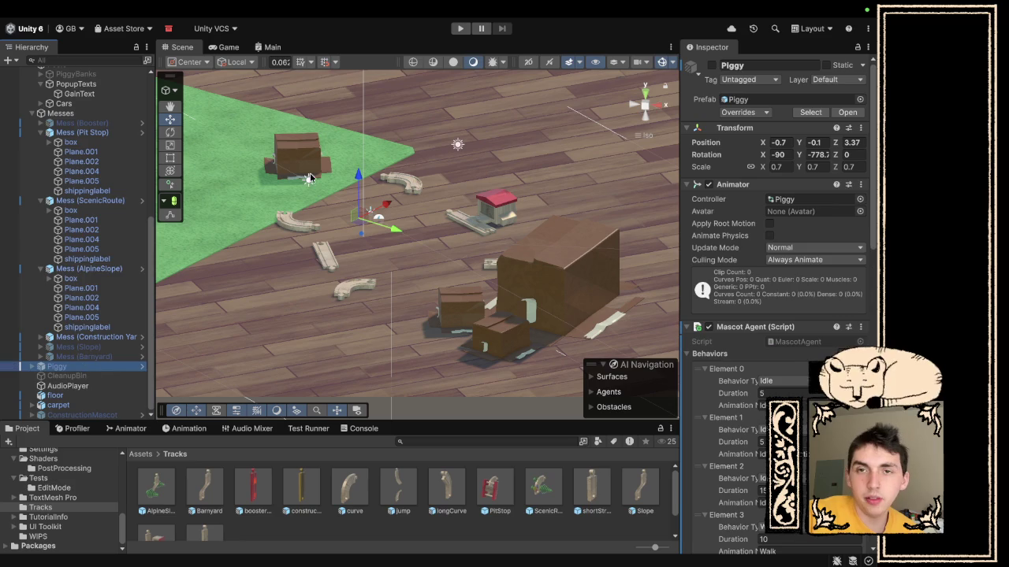
pyautogui.click(713, 65)
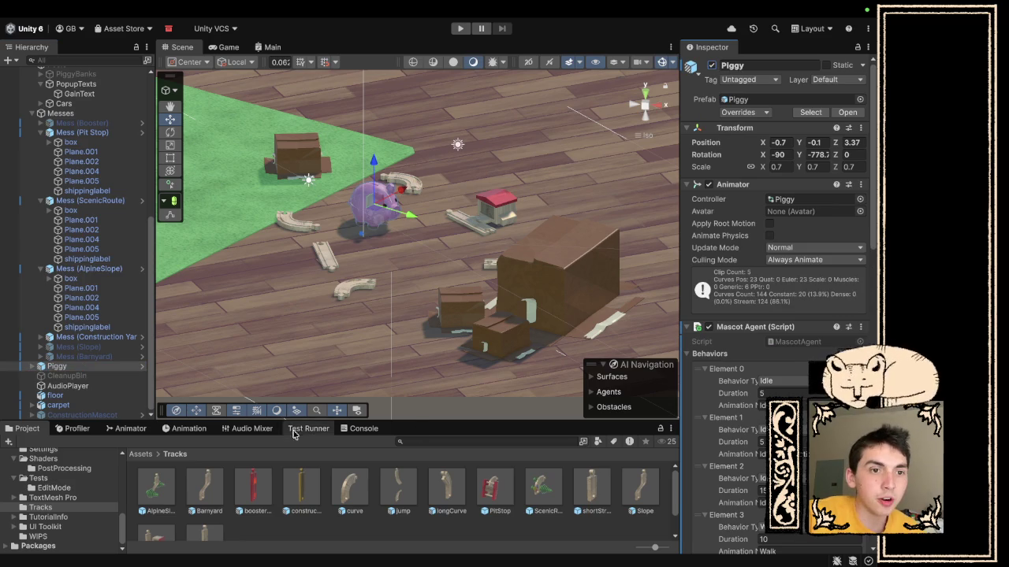
pyautogui.click(112, 415)
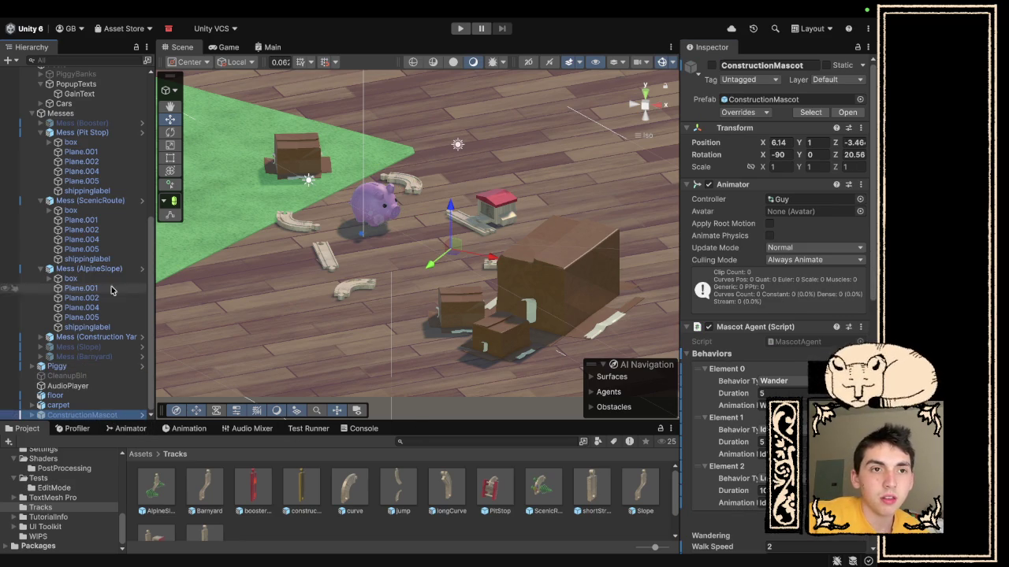
pyautogui.scroll(5, 93, 300)
pyautogui.scroll(-5, 92, 299)
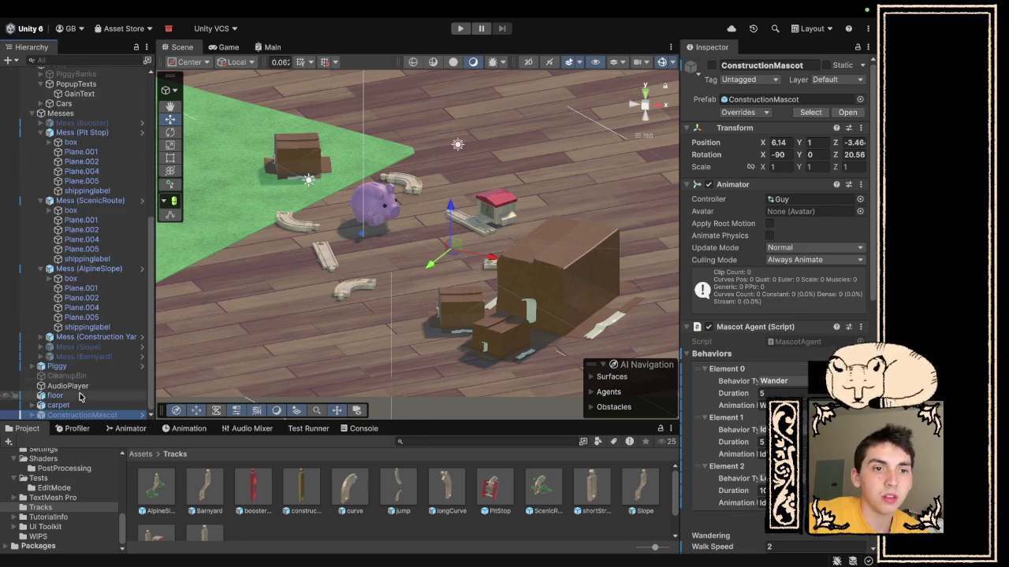
pyautogui.scroll(1, 102, 71)
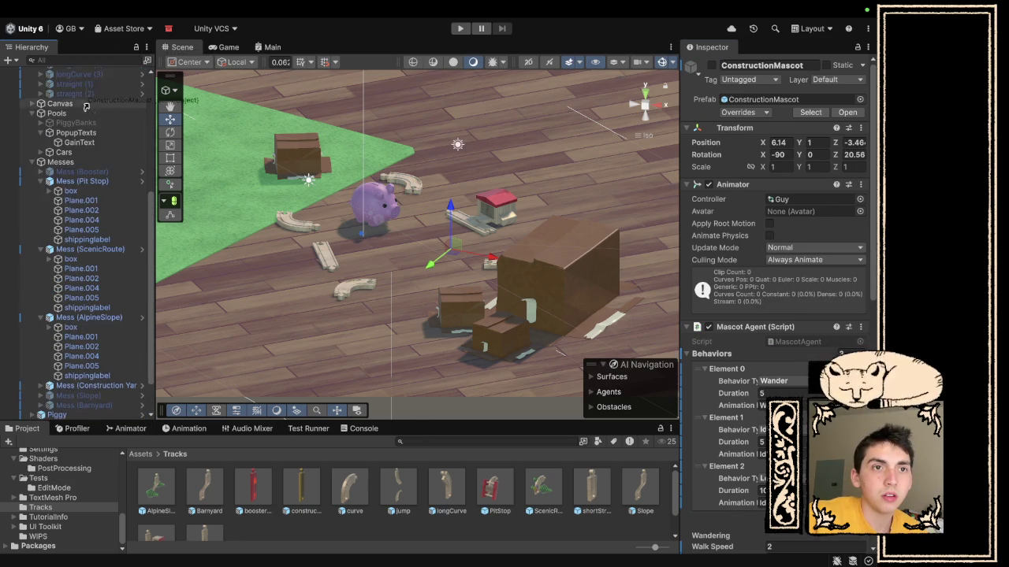